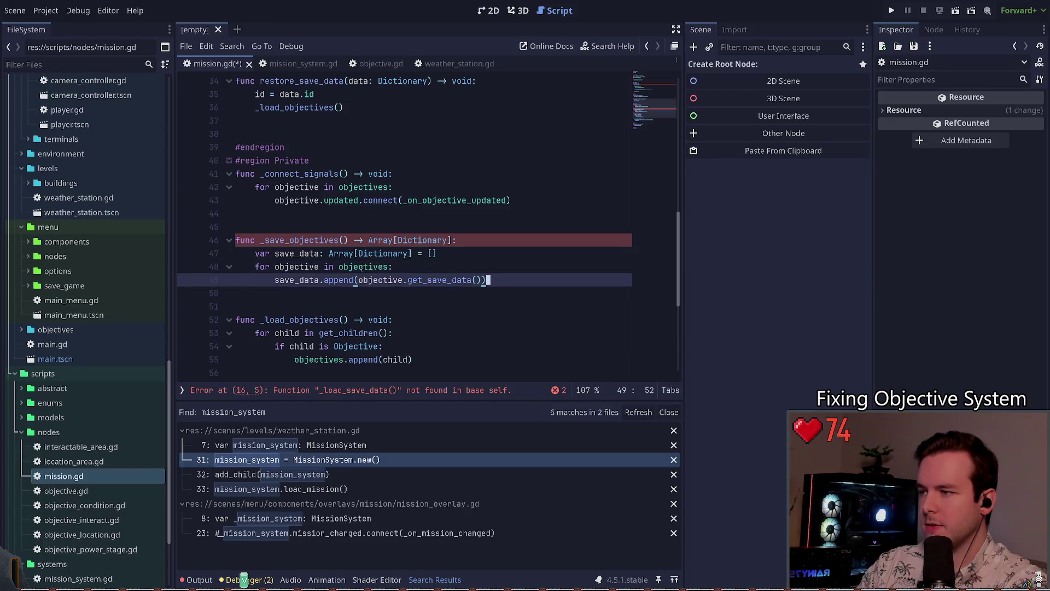
- Save mission.gd, check the get_save_data definition in objective.gd, then close objective.gd
key("ctrl+s")
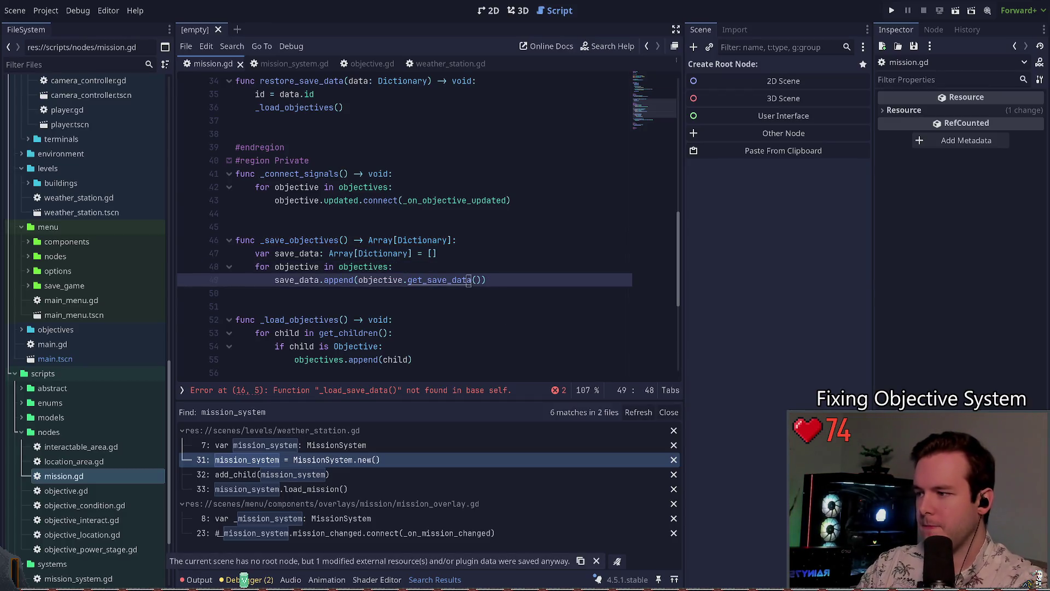
left_click(438, 280, "ctrl")
left_click(338, 251)
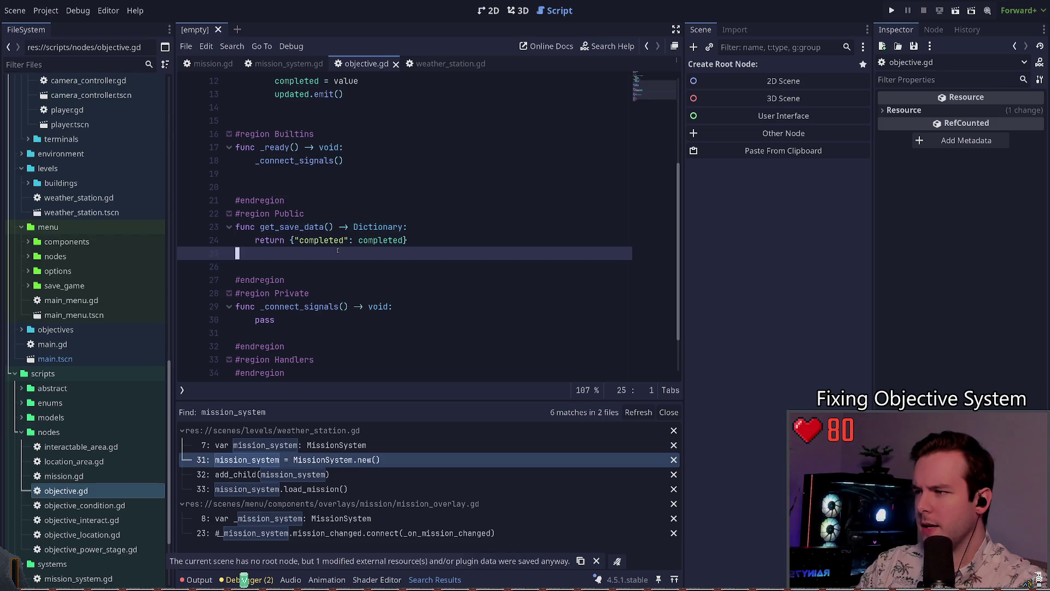
key("ctrl+w")
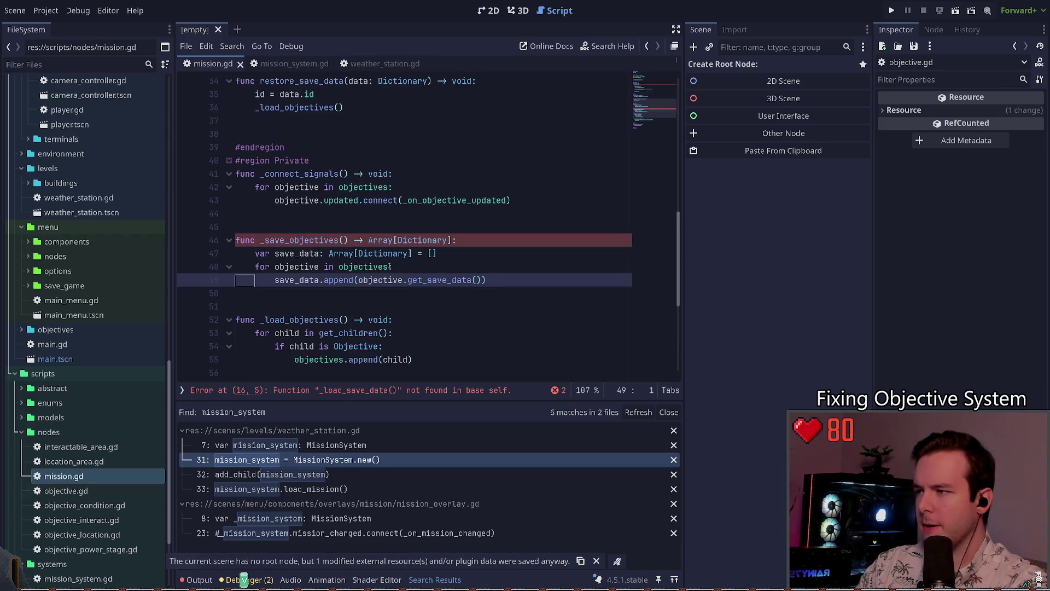
- Back in mission.gd, put the caret on the _save_objectives function name
left_click(285, 228)
double_click(285, 240)
left_click(268, 241)
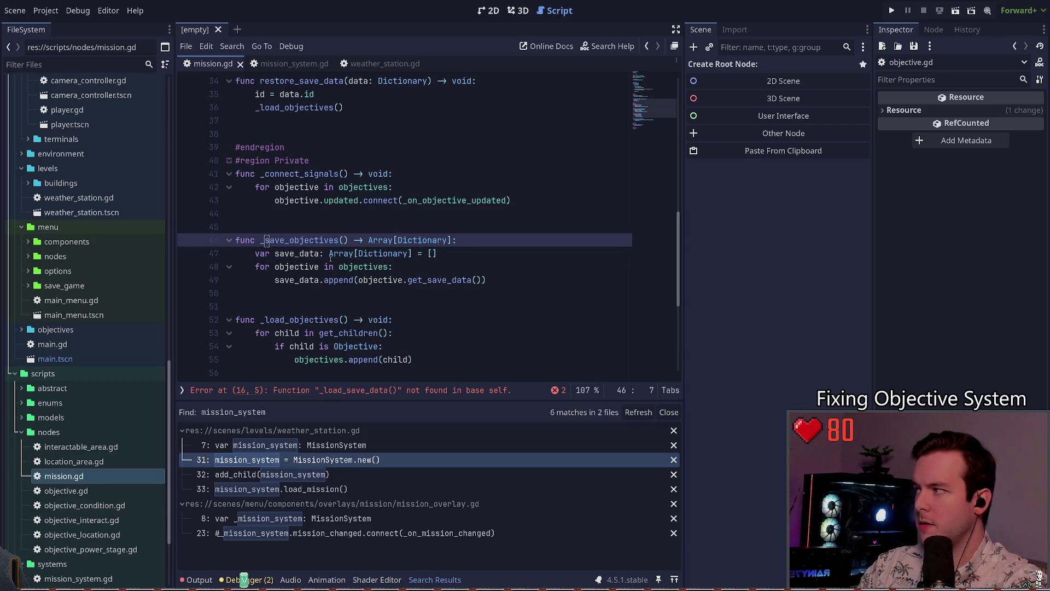
scroll(327, 261, "up", 1)
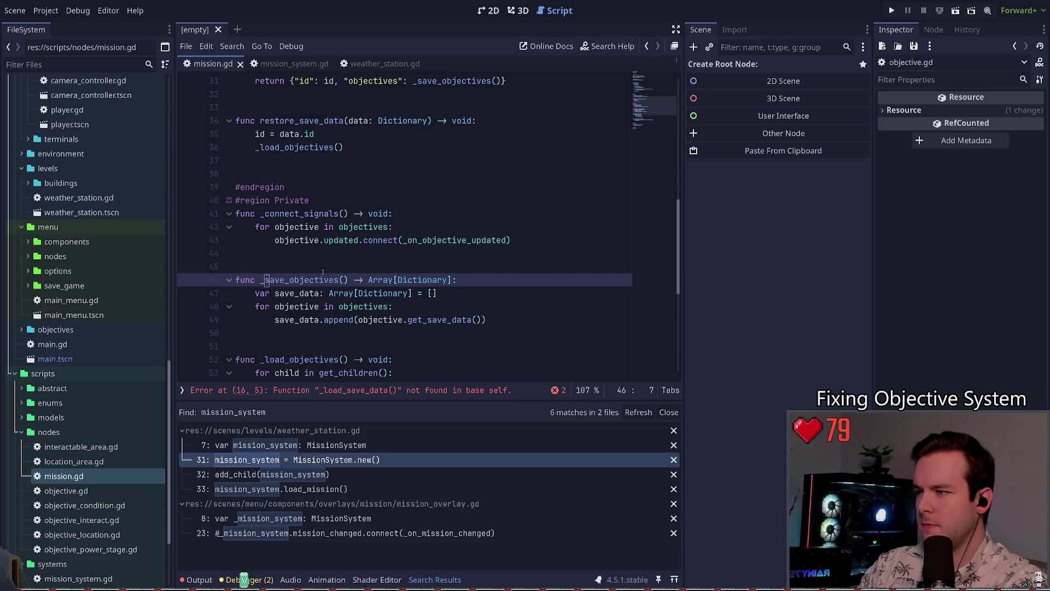
- Add a return line for data after the loop in _save_objectives
key("Down")
key("Down")
key("Down")
key("End")
key("Return")
type("ur save_")
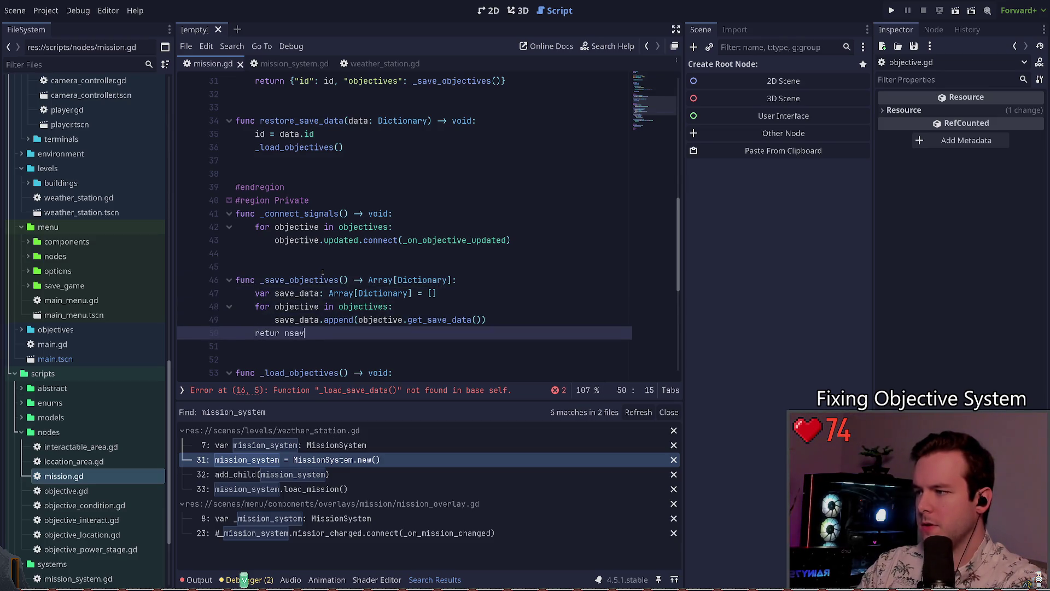
key("BackSpace")
key("BackSpace")
key("BackSpace")
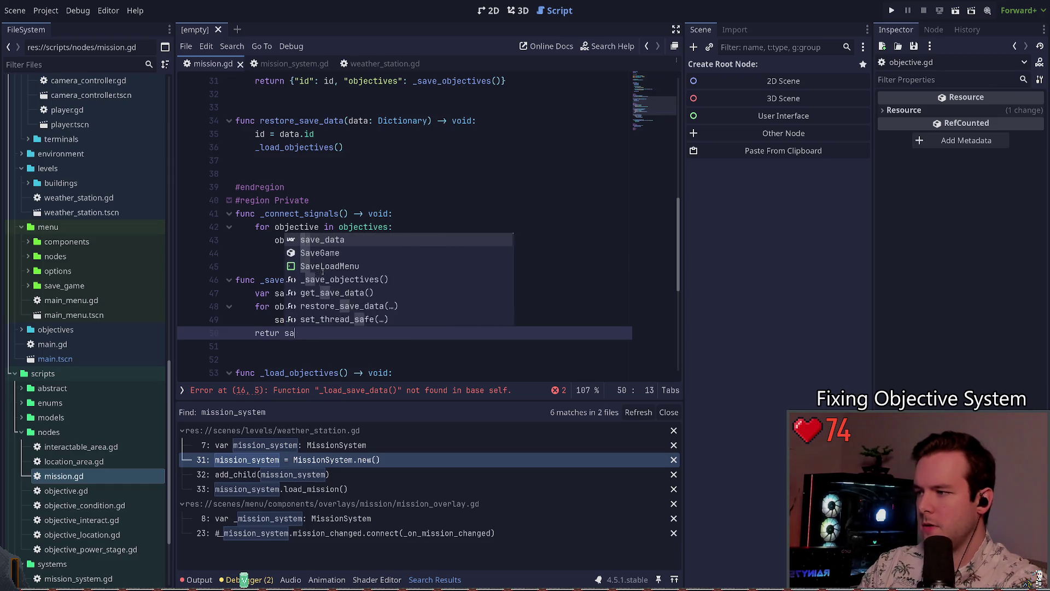
type("a")
key("BackSpace")
key("BackSpace")
type("data")
- Rename save_data to data on the declaration and append lines, fix 'return', and save
key("Up")
key("Up")
key("Up")
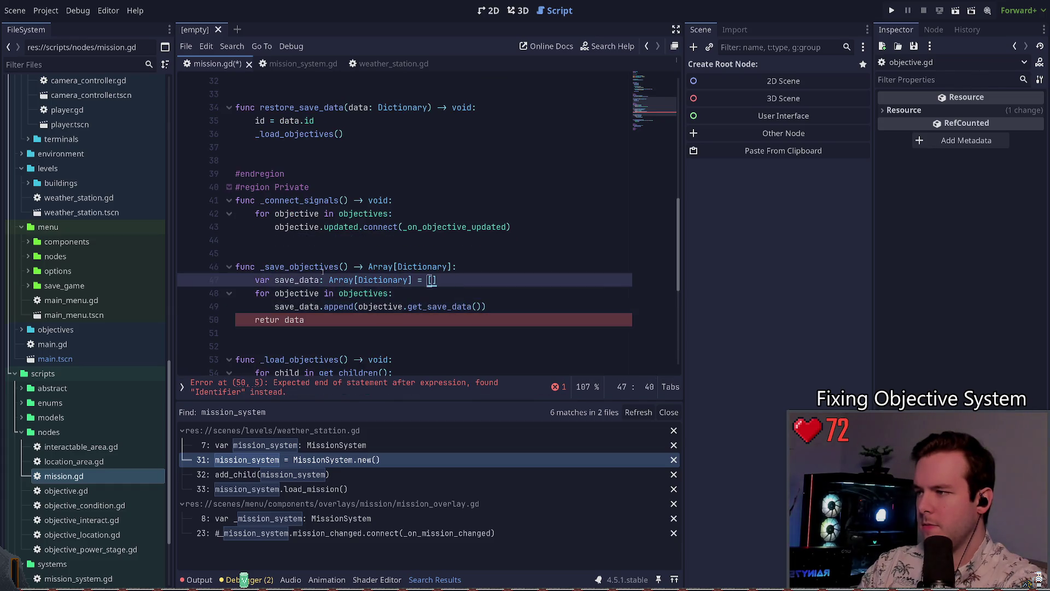
key("Home")
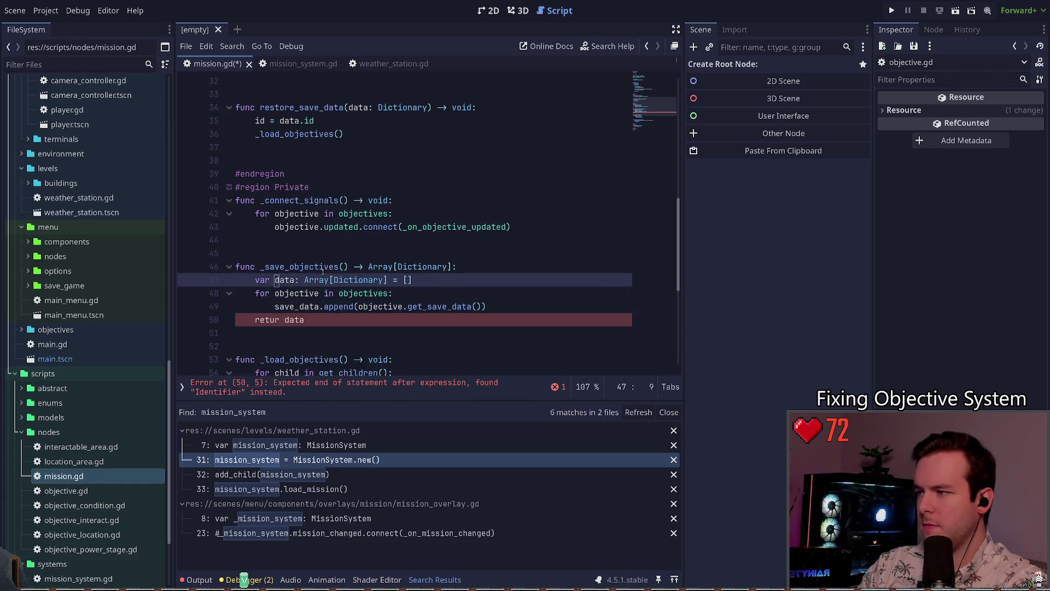
key("Delete")
key("Delete")
key("Delete")
key("Down")
key("Down")
key("Delete")
key("Delete")
key("Delete")
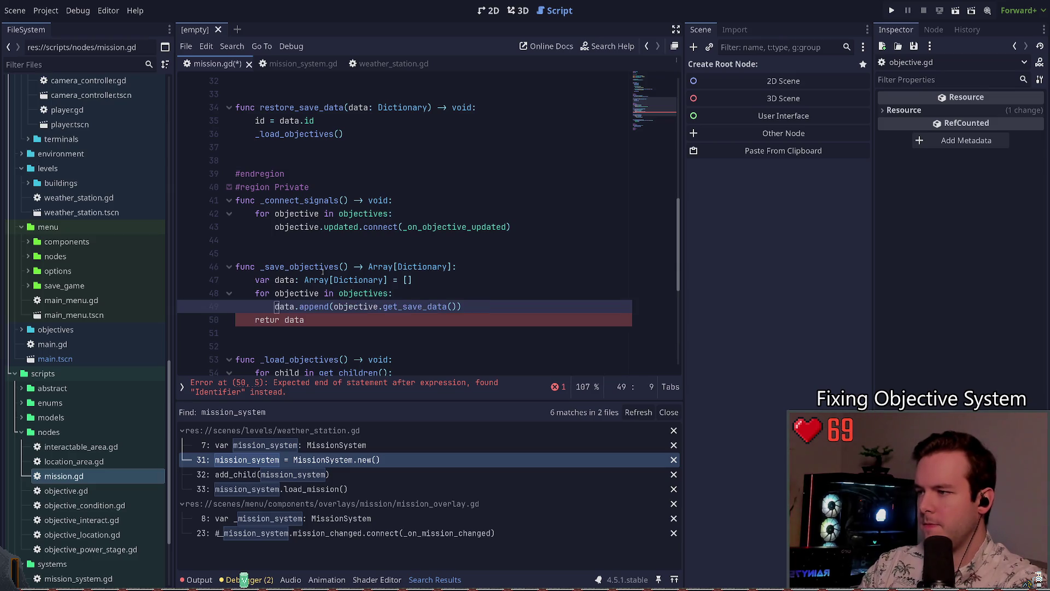
key("Down")
key("End")
key("ctrl+Left")
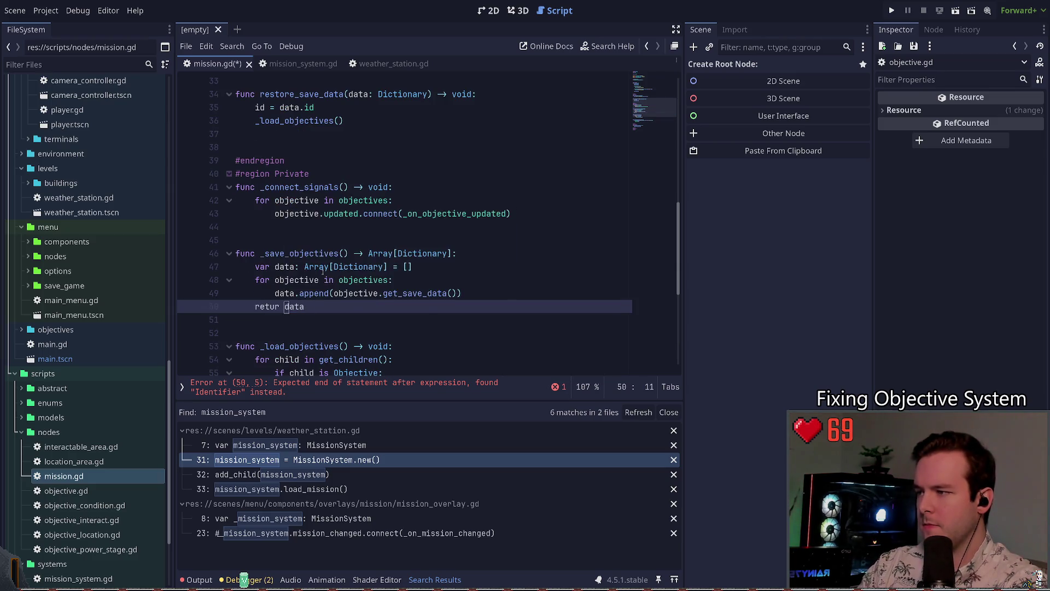
type("n")
key("ctrl+shift+Return")
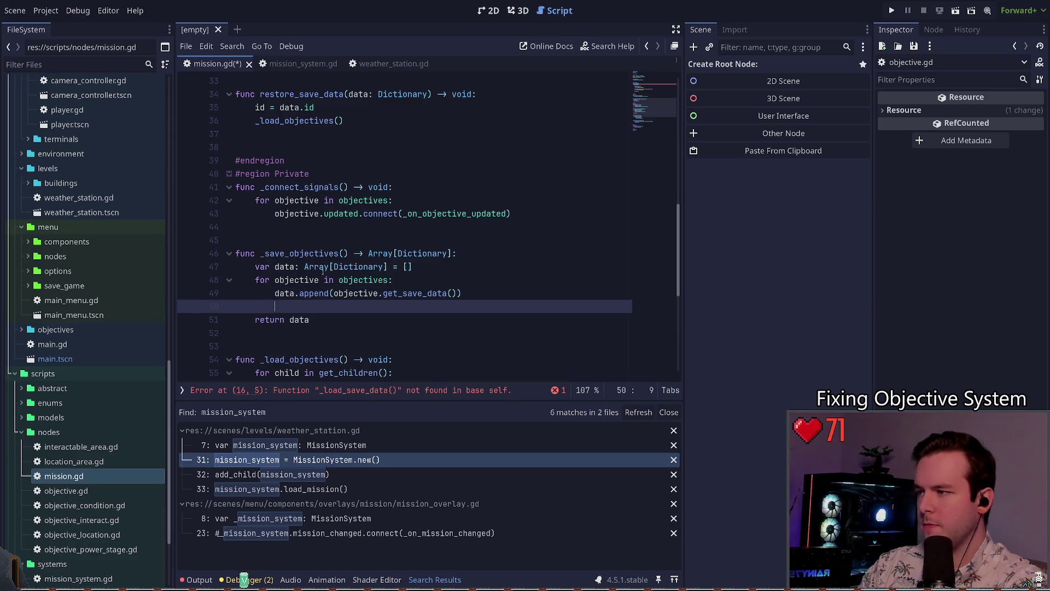
key("ctrl+s")
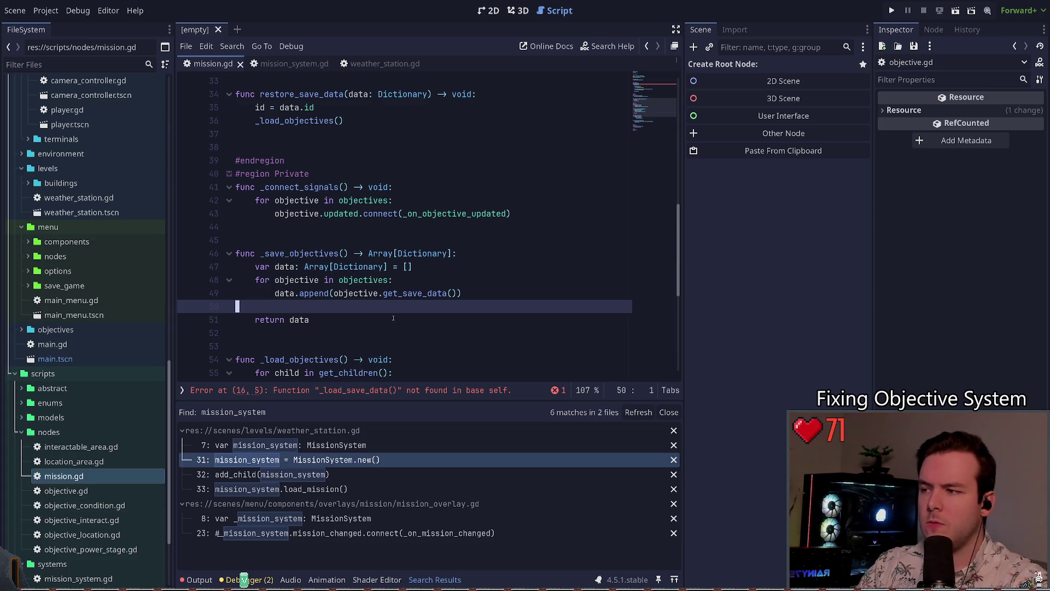
- Change the return value from data to 'objectives.map('
left_click(390, 317)
key("BackSpace")
key("BackSpace")
key("BackSpace")
type("ob")
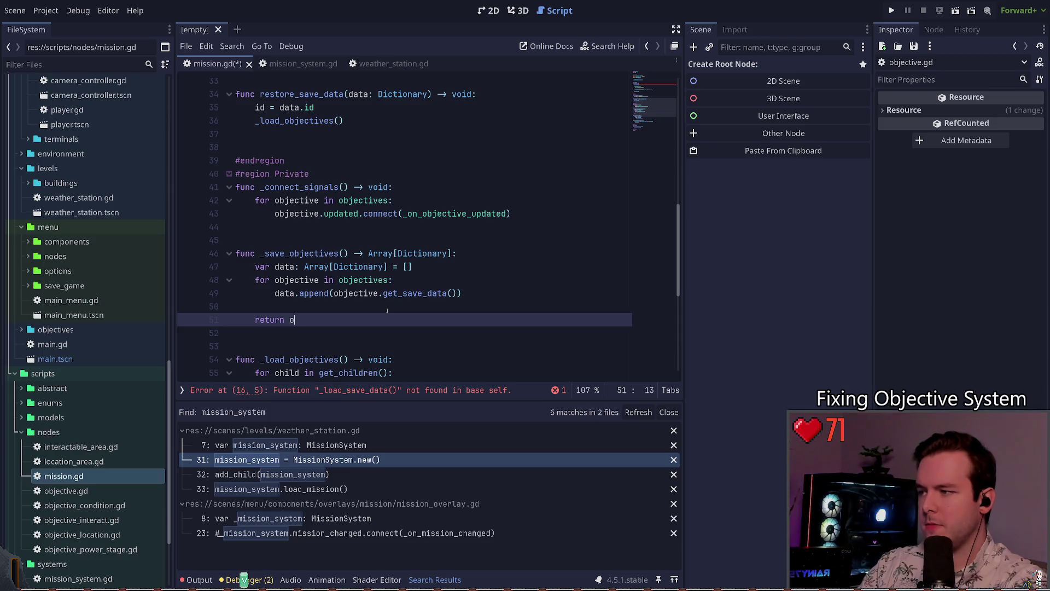
key("Return")
type(".ma")
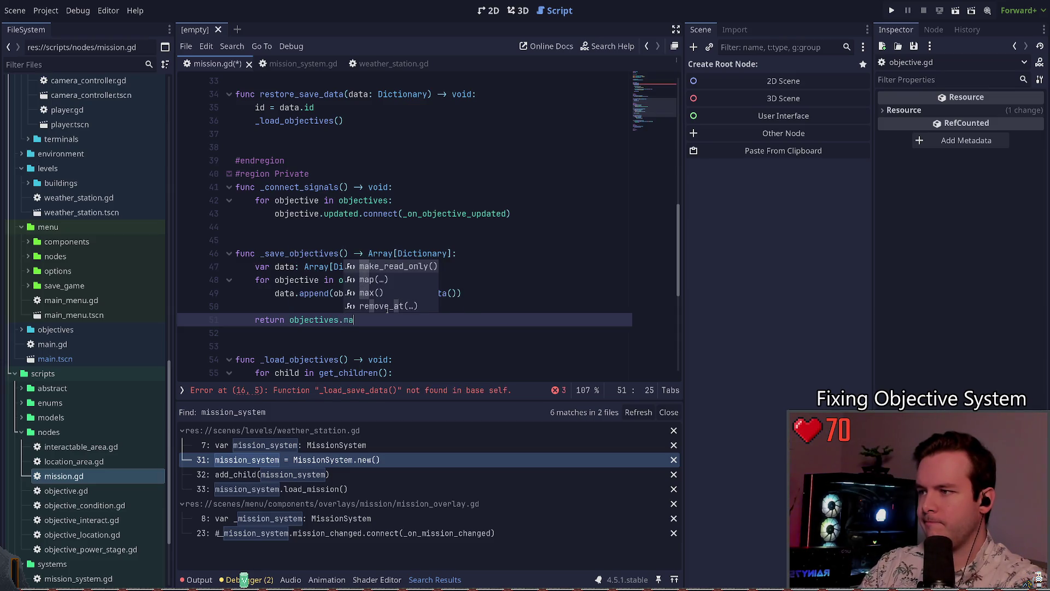
type("p(")
key("BackSpace")
key("BackSpace")
key("BackSpace")
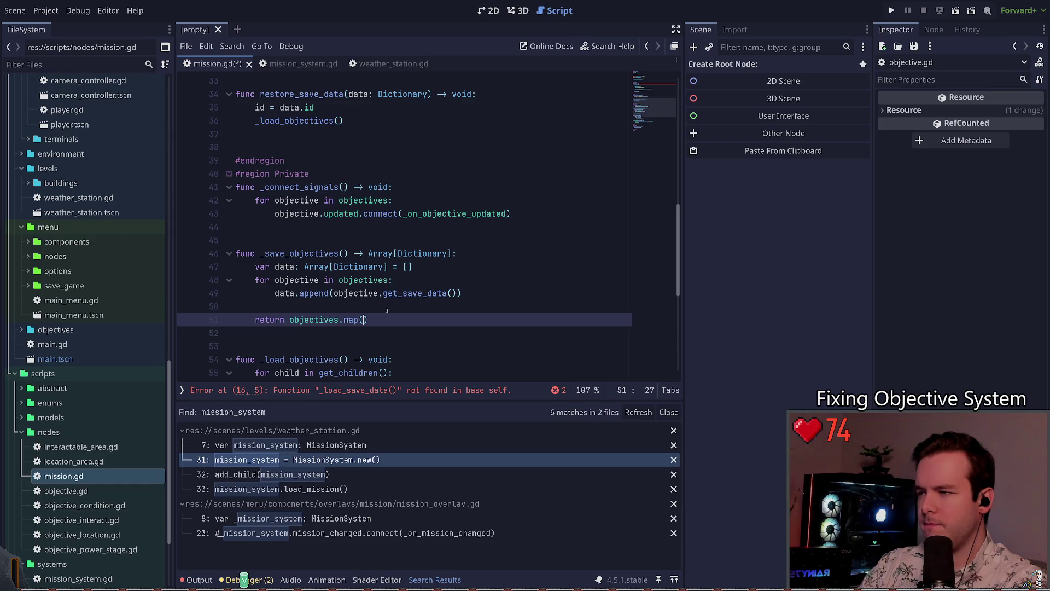
- Fill the map with func(o: Objective) -> Dictionary: return o.get_save_data() and save
type("func(")
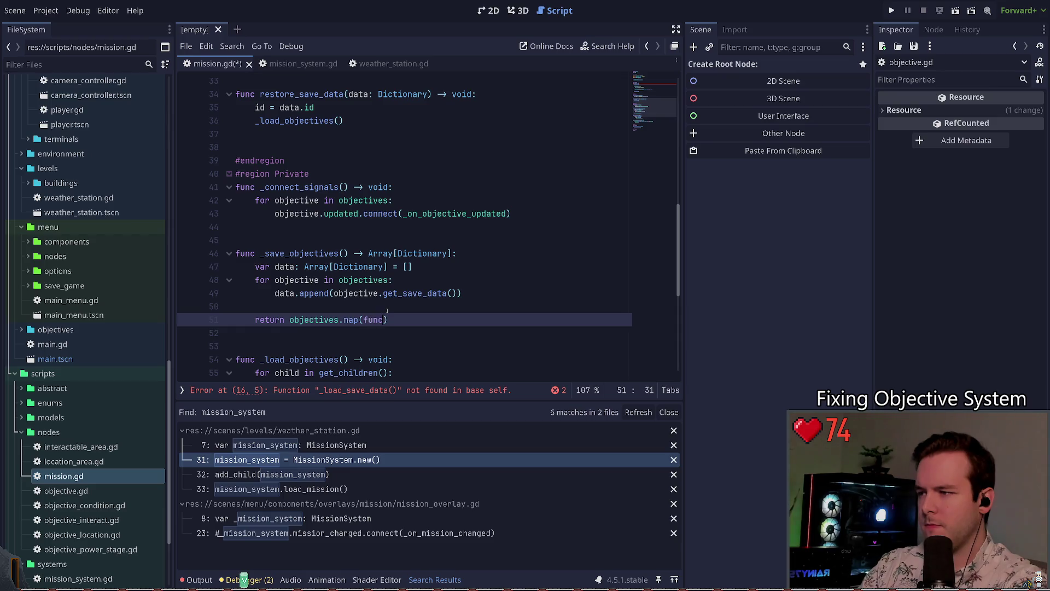
type("o: Objecti")
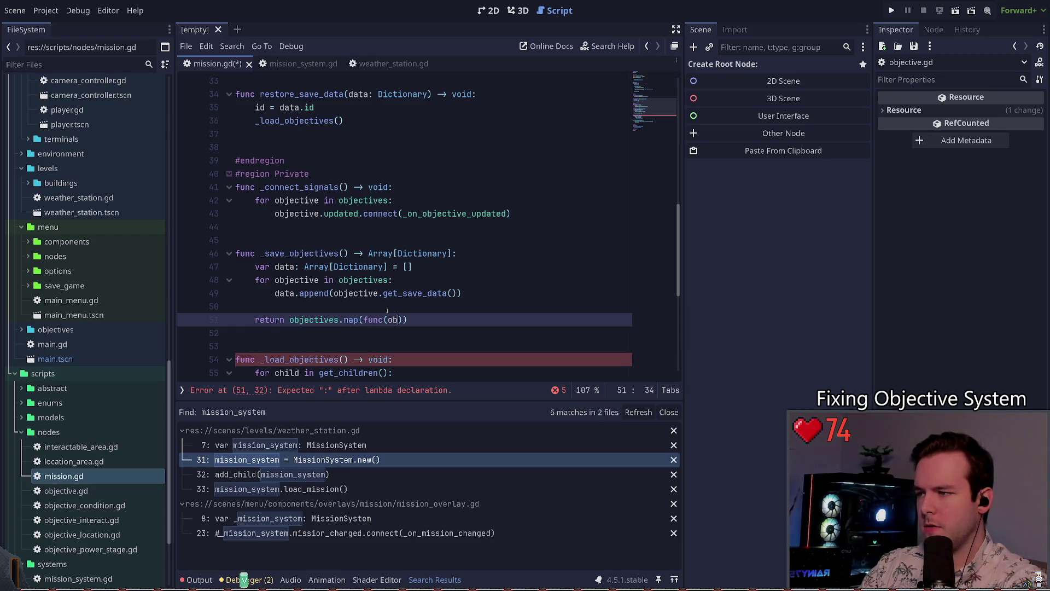
type("ve)")
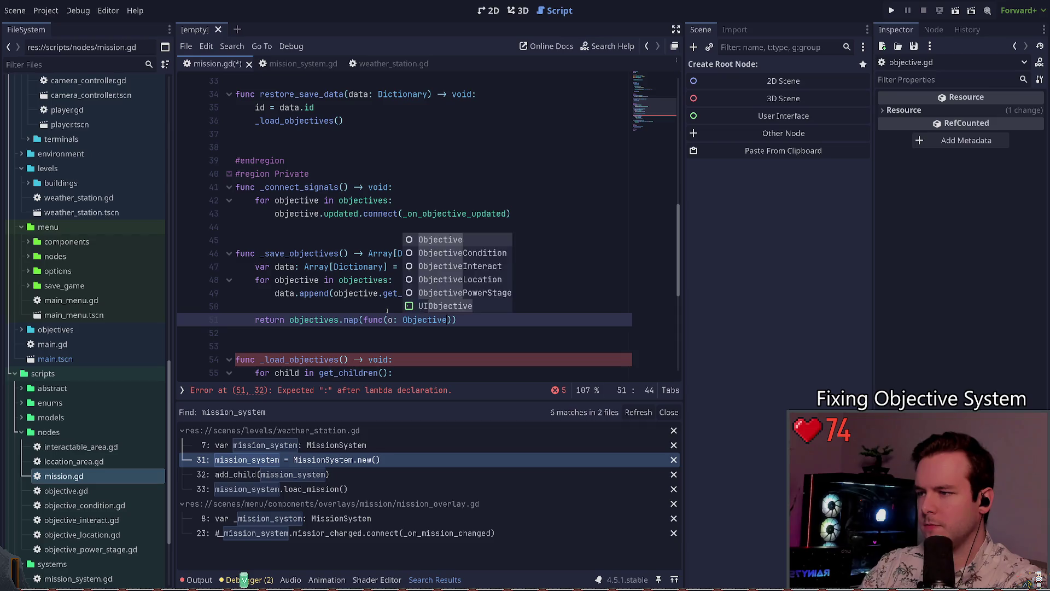
type(" -> Dictionry")
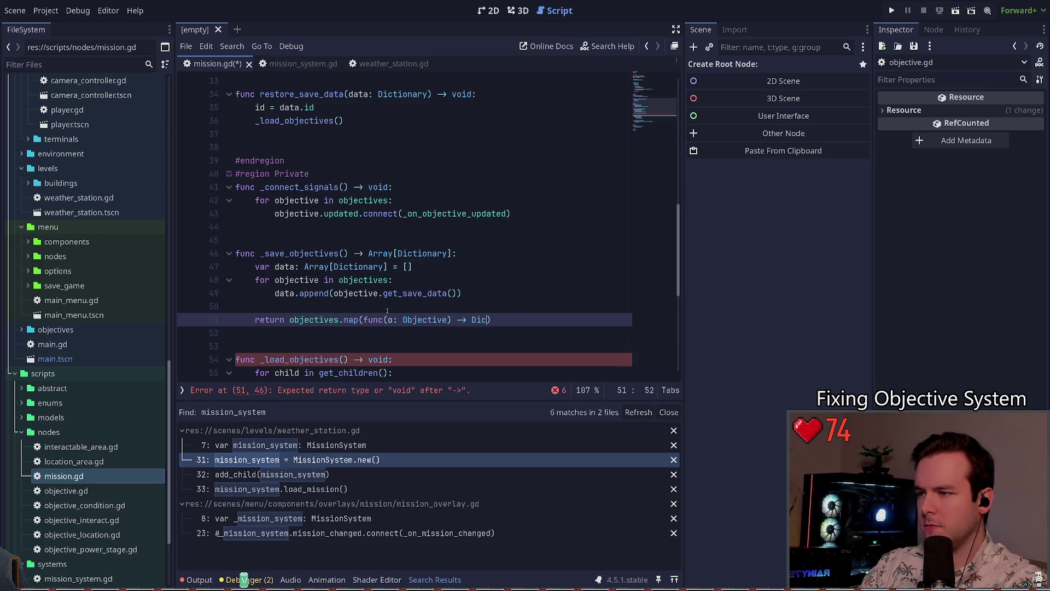
key("BackSpace")
key("BackSpace")
key("Return")
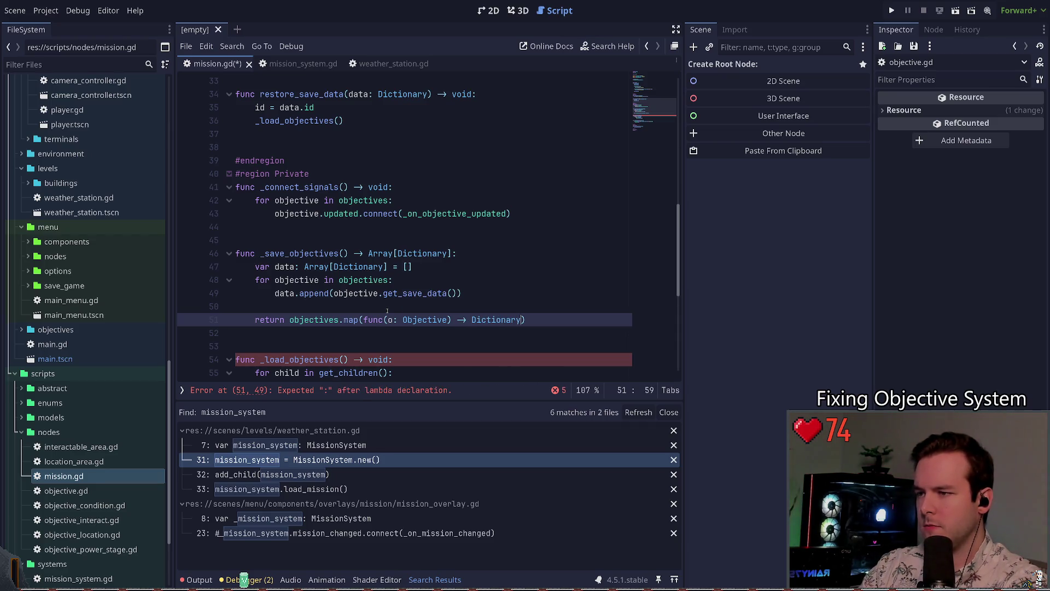
type(": return o")
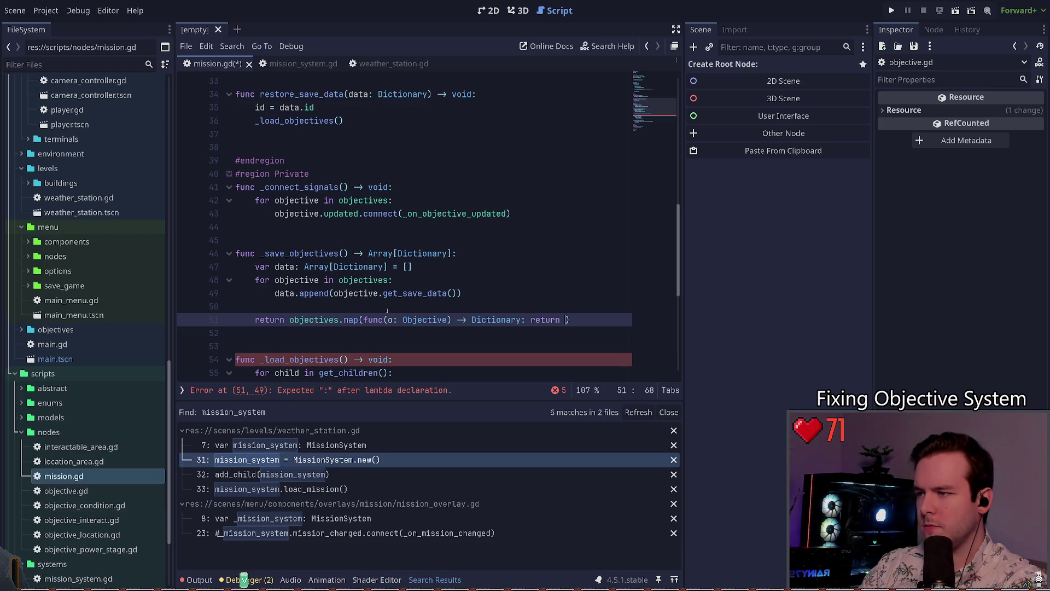
type(".get_")
key("Return")
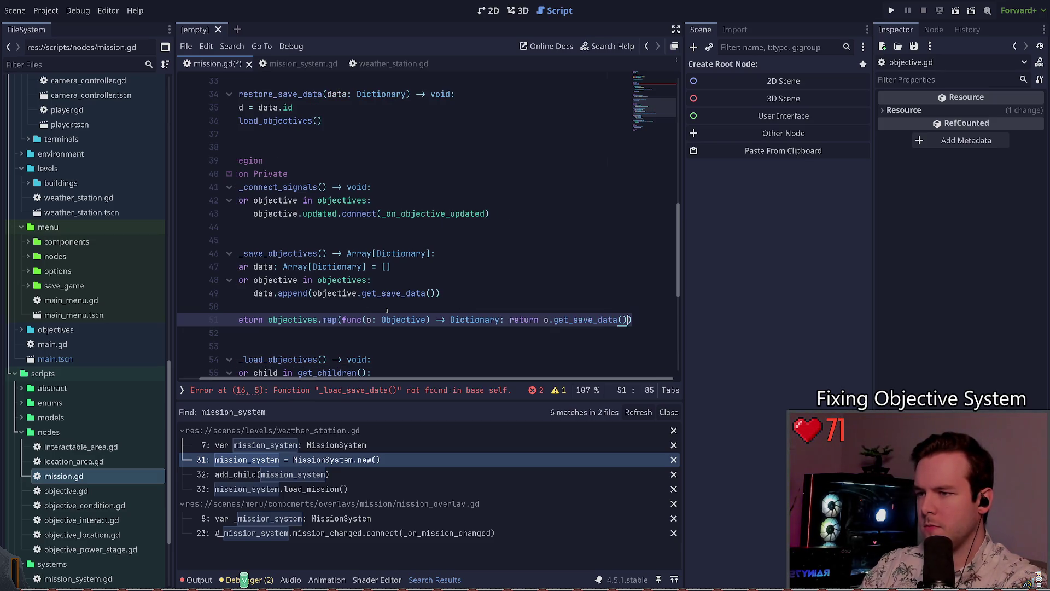
key("ctrl+s")
- Replace the map expression with 'data' so the line reads 'return data', and save
key("Home")
key("Up")
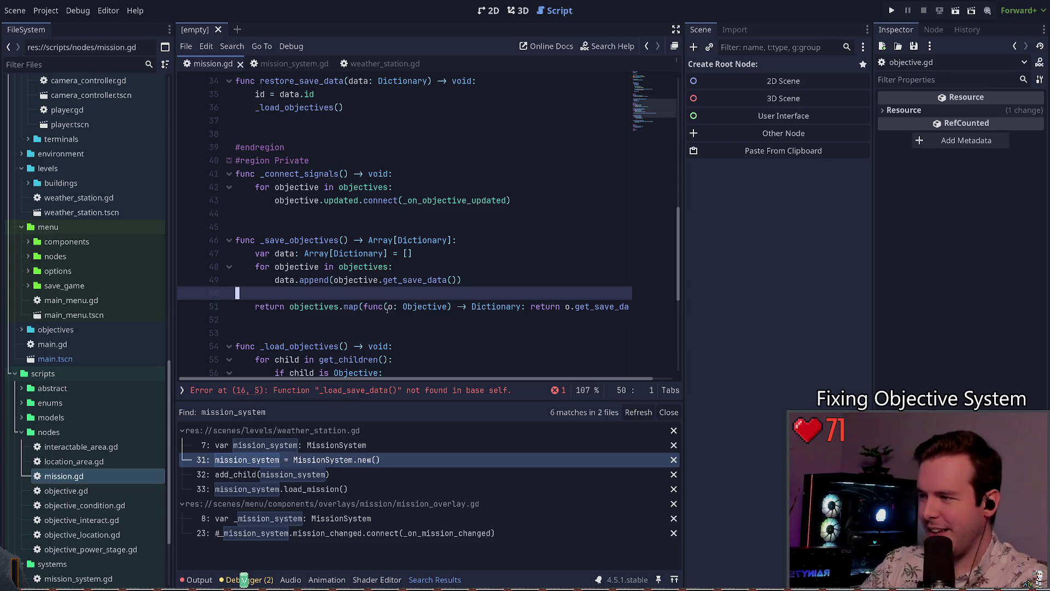
key("Down")
key("ctrl+Right")
key("ctrl+Right")
key("ctrl+Left")
key("shift+End")
key("Delete")
type("data")
key("ctrl+s")
key("Left")
key("Left")
key("Left")
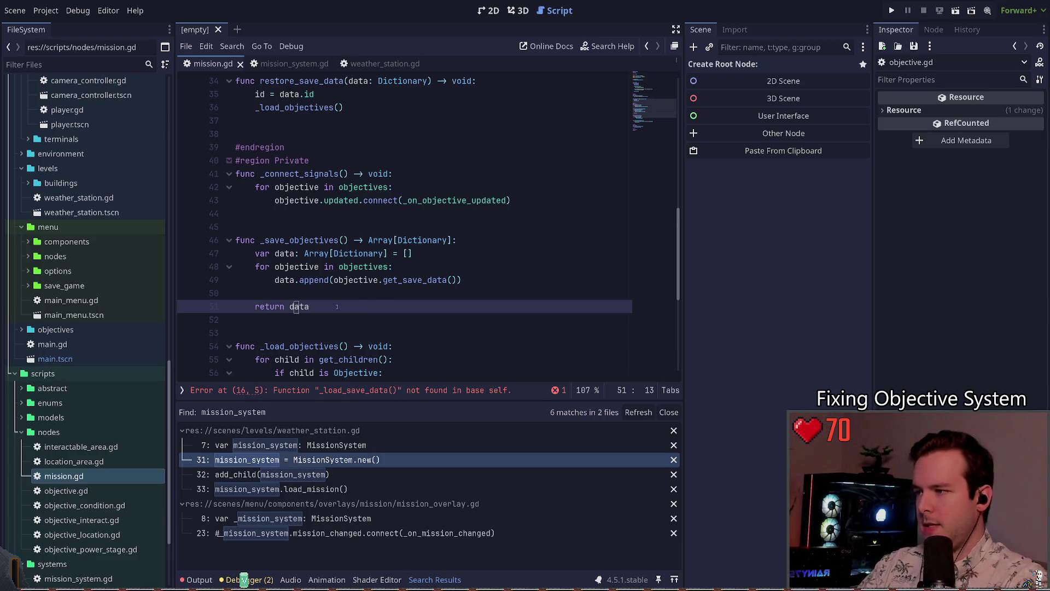
key("Up")
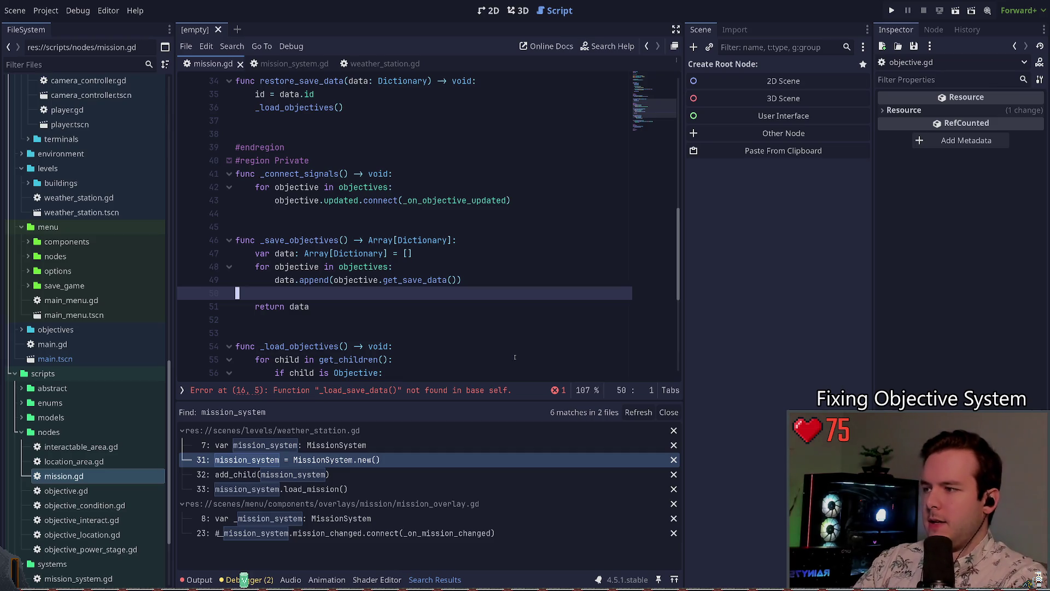
left_click(271, 242)
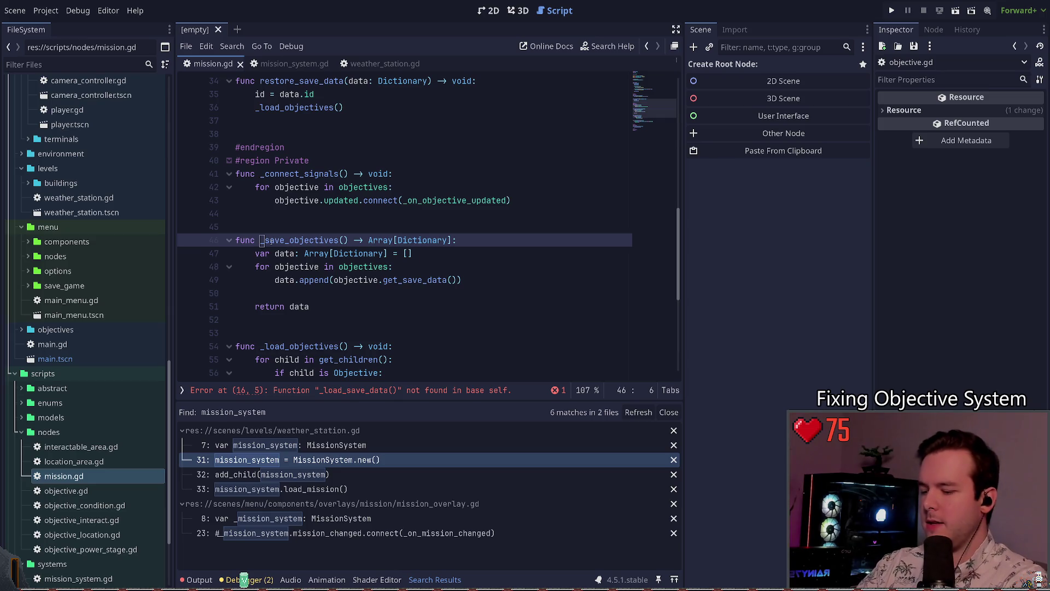
- Rename the _save_objectives function to _get_objective_save_data and save
double_click(271, 241)
type("_get_")
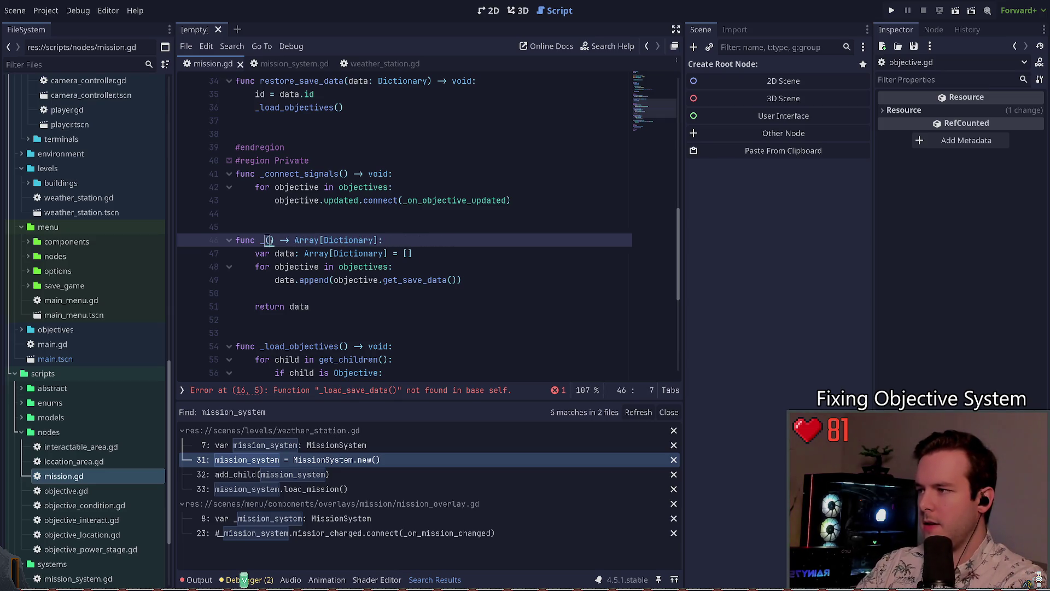
type("object")
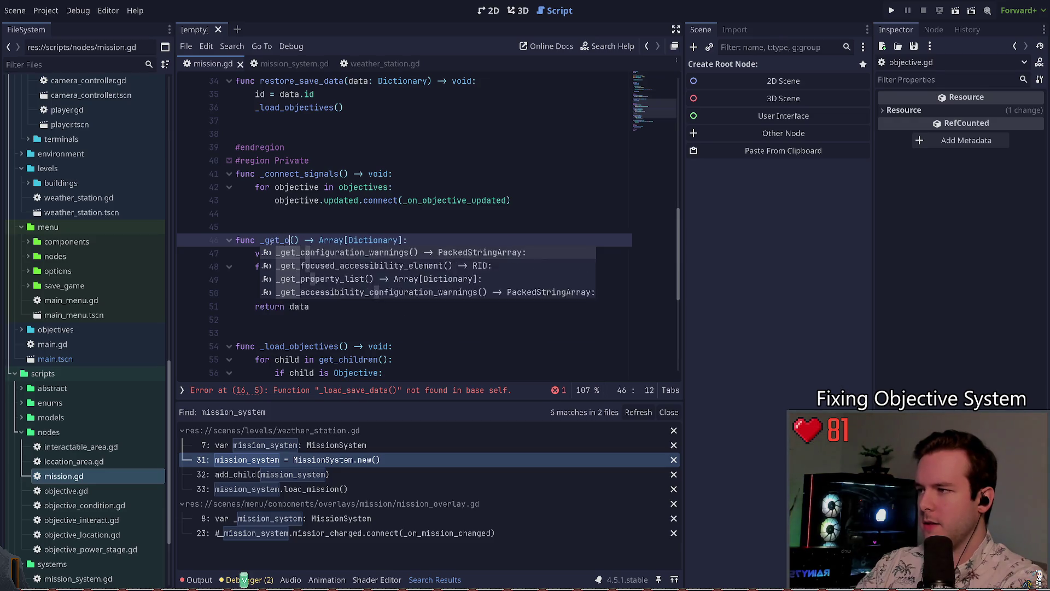
type("ive_save")
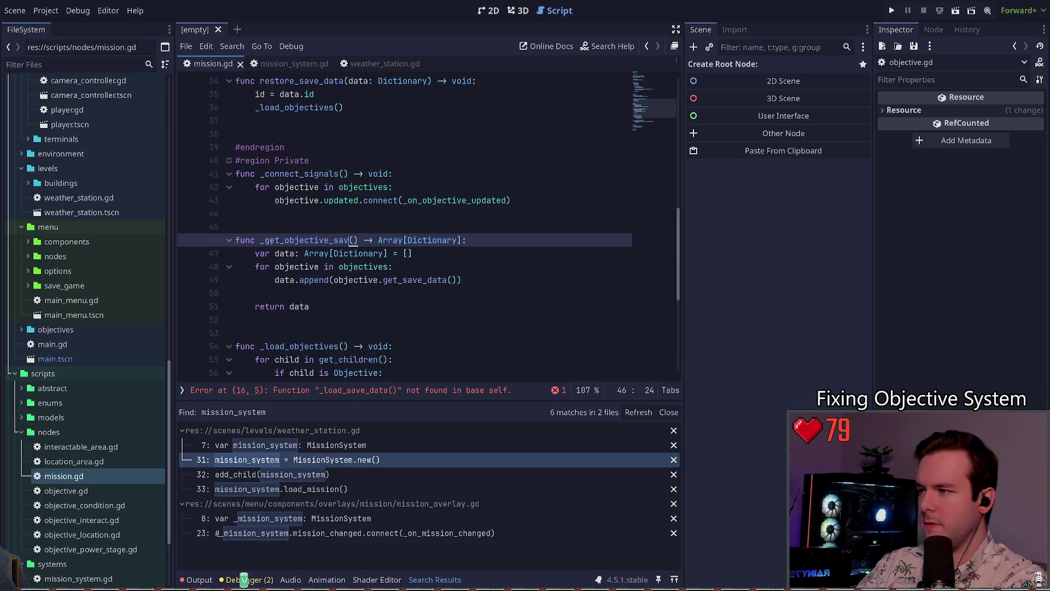
type("_data")
key("ctrl+s")
- Paste _get_objective_save_data over the old call name on line 31 in get_save_data
double_click(272, 242)
key("ctrl+c")
scroll(444, 163, "up", 3)
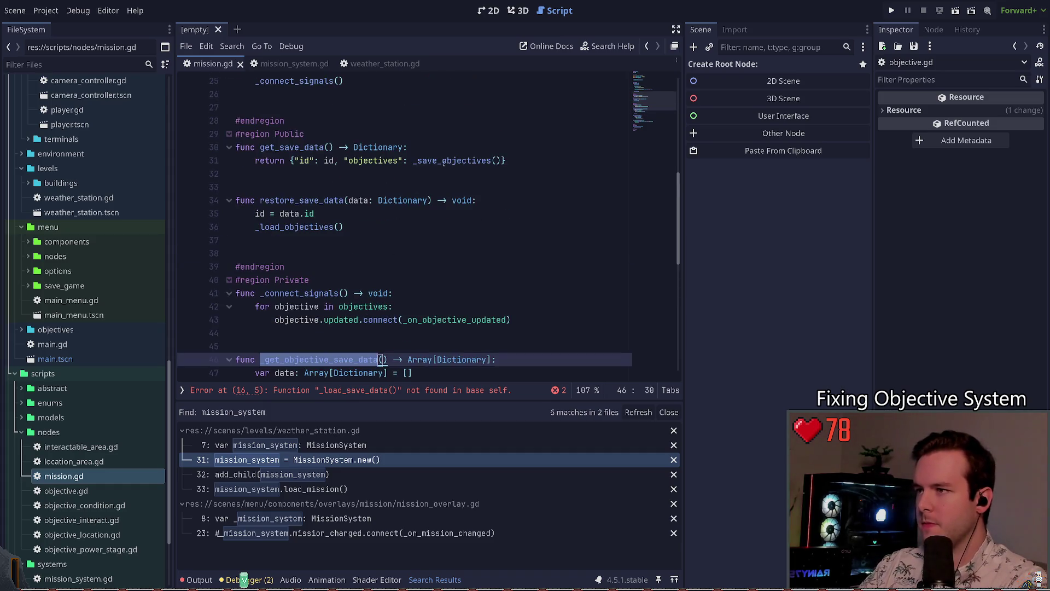
double_click(443, 160)
key("ctrl+v")
key("Down")
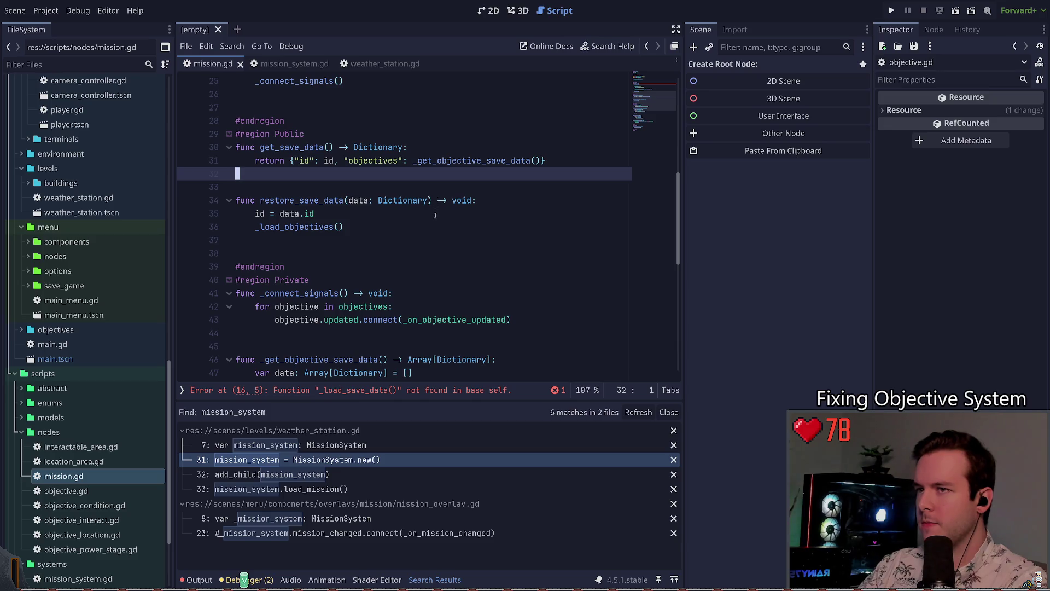
scroll(435, 215, "up", 7)
- Go to the error on line 16 and delete the _load_save_data() line from _ready
left_click(330, 395)
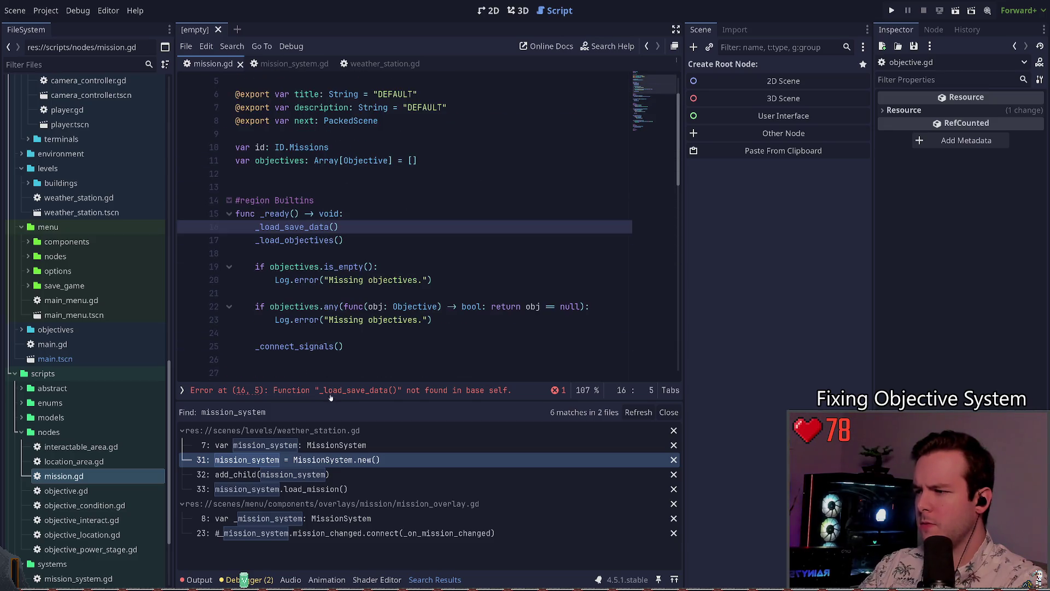
left_click(303, 226)
scroll(326, 215, "down", 6)
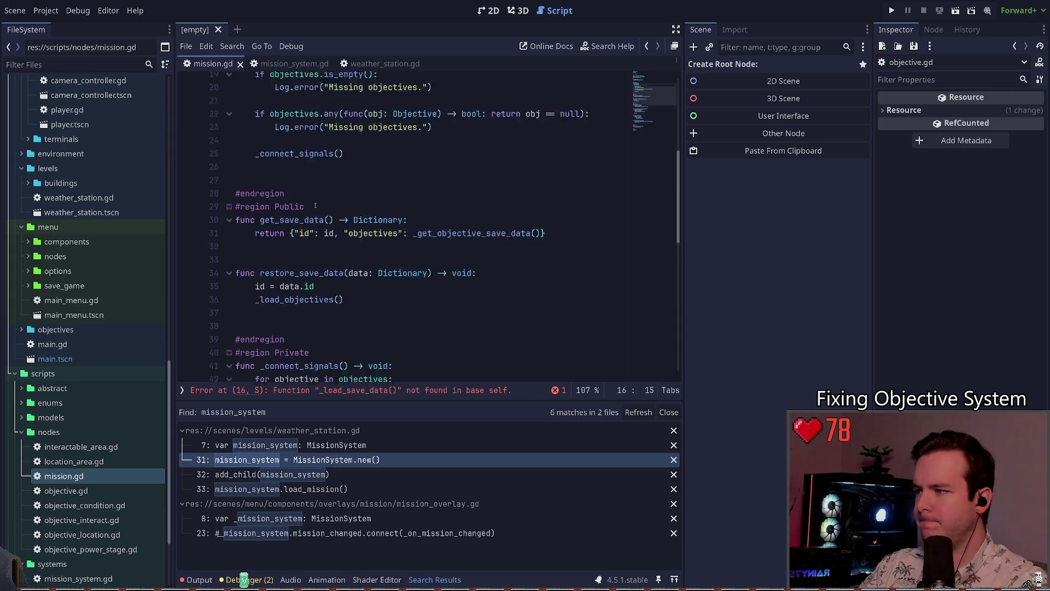
scroll(326, 215, "up", 5)
double_click(293, 187)
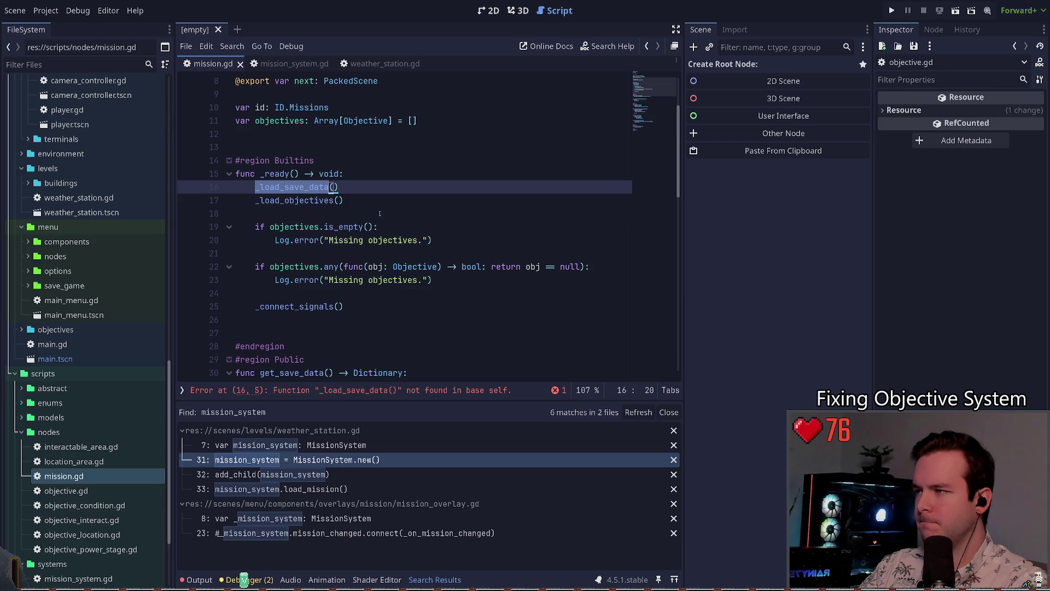
left_click(373, 185)
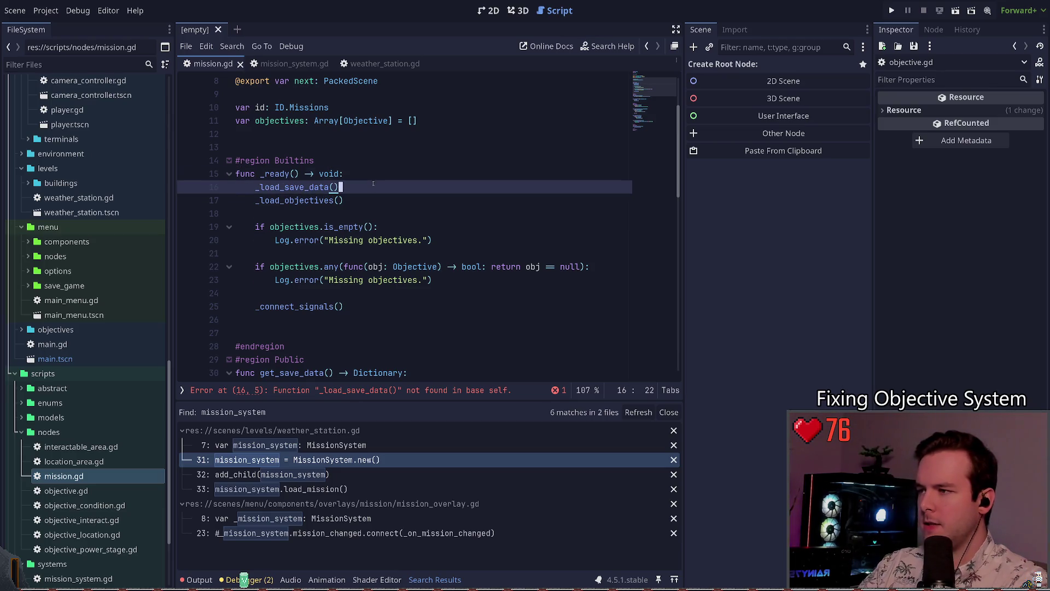
key("ctrl+shift+k")
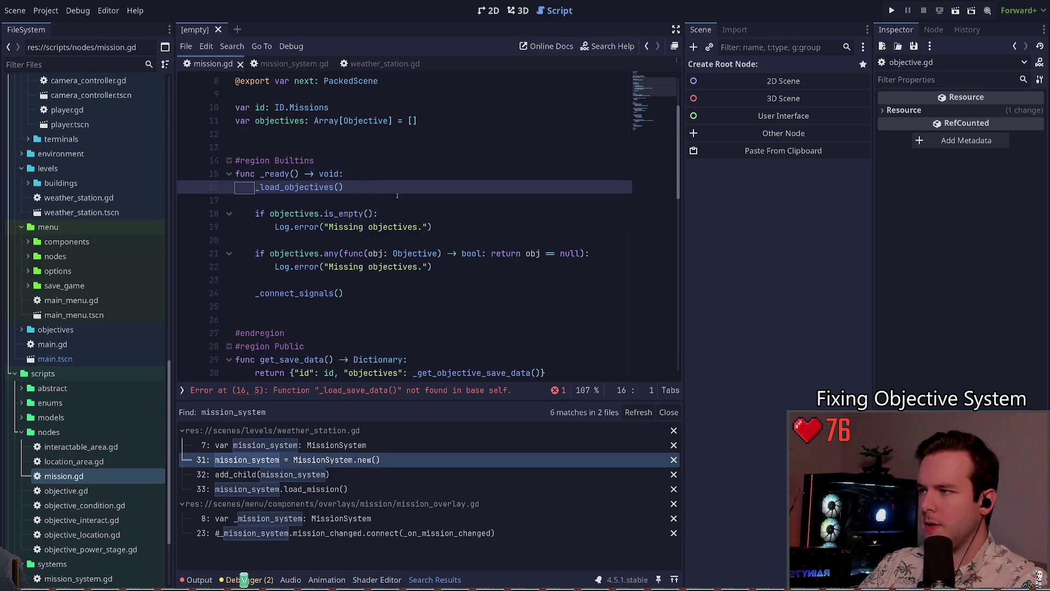
scroll(405, 186, "down", 3)
scroll(397, 185, "up", 2)
scroll(389, 276, "down", 3)
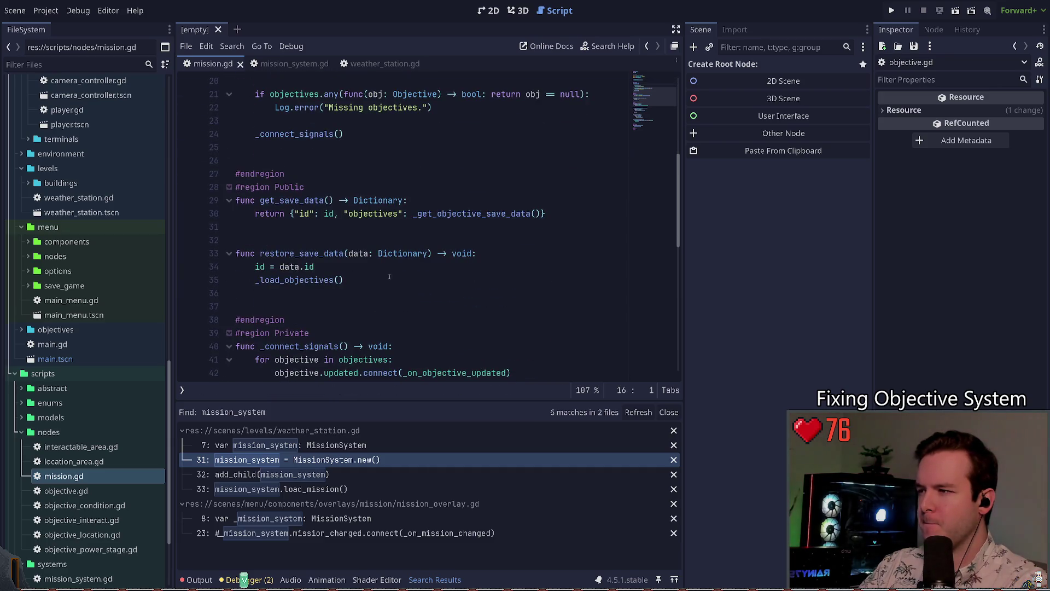
scroll(360, 251, "up", 3)
scroll(381, 284, "down", 3)
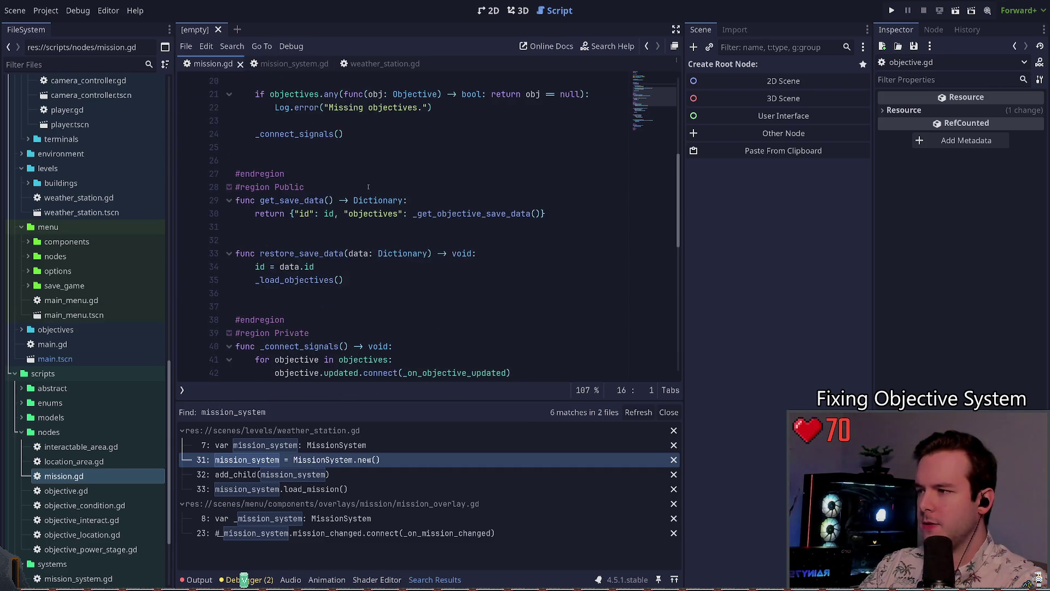
left_click_drag(382, 285, 189, 260)
left_click(346, 280)
left_click_drag(346, 280, 189, 260)
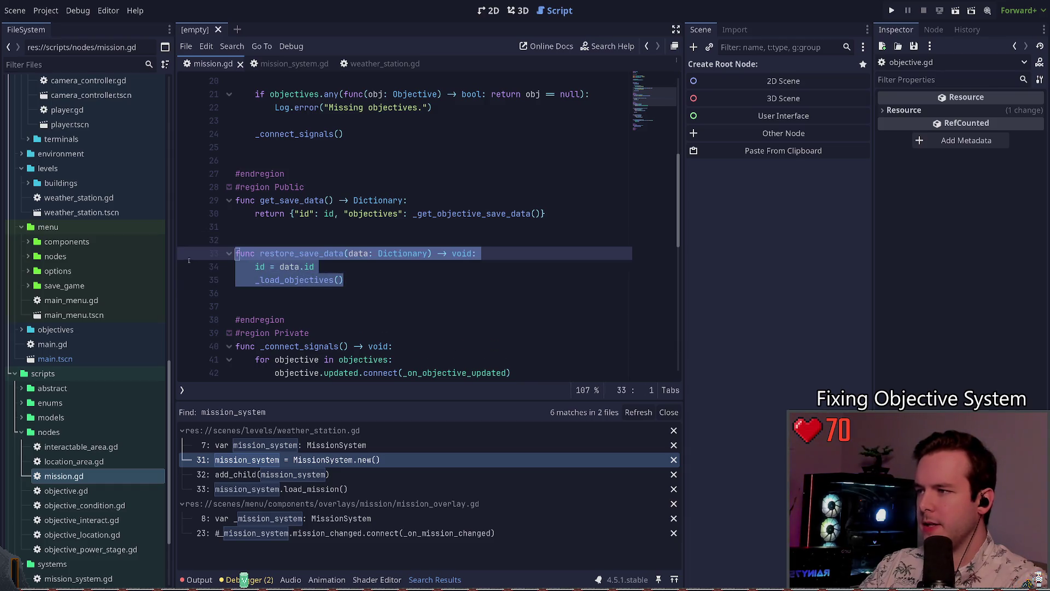
left_click(364, 282)
scroll(363, 273, "down", 5)
scroll(361, 257, "up", 4)
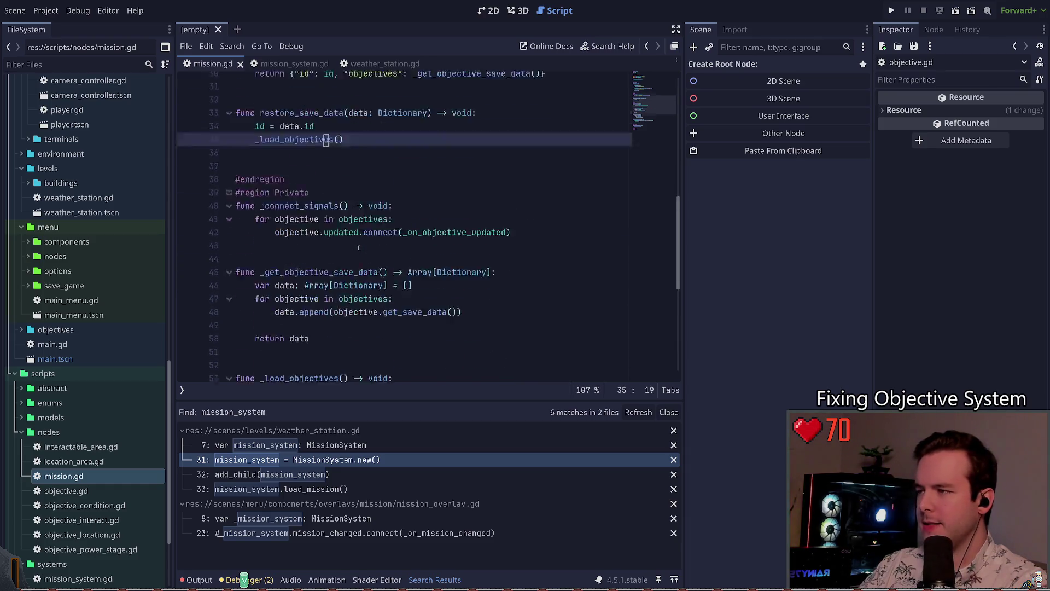
left_click(296, 241, "ctrl")
scroll(328, 255, "up", 8)
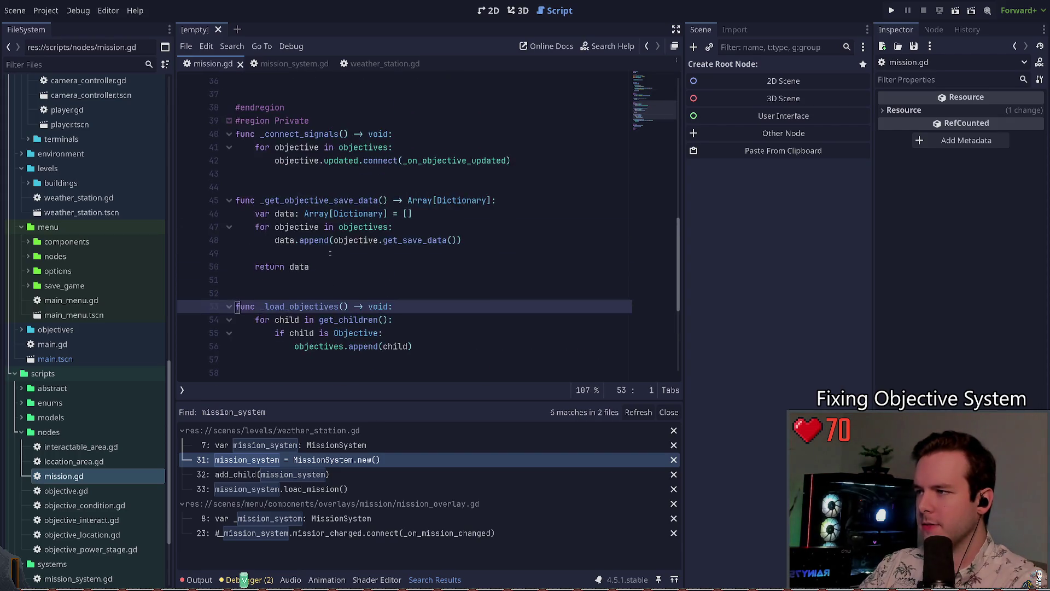
scroll(320, 253, "down", 8)
left_click(261, 227)
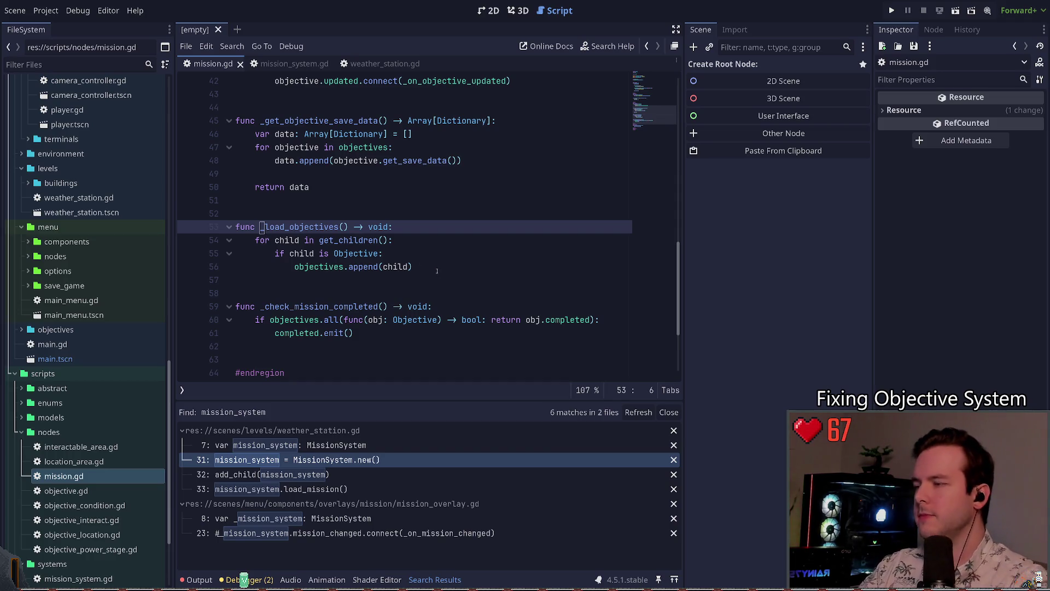
key("Right")
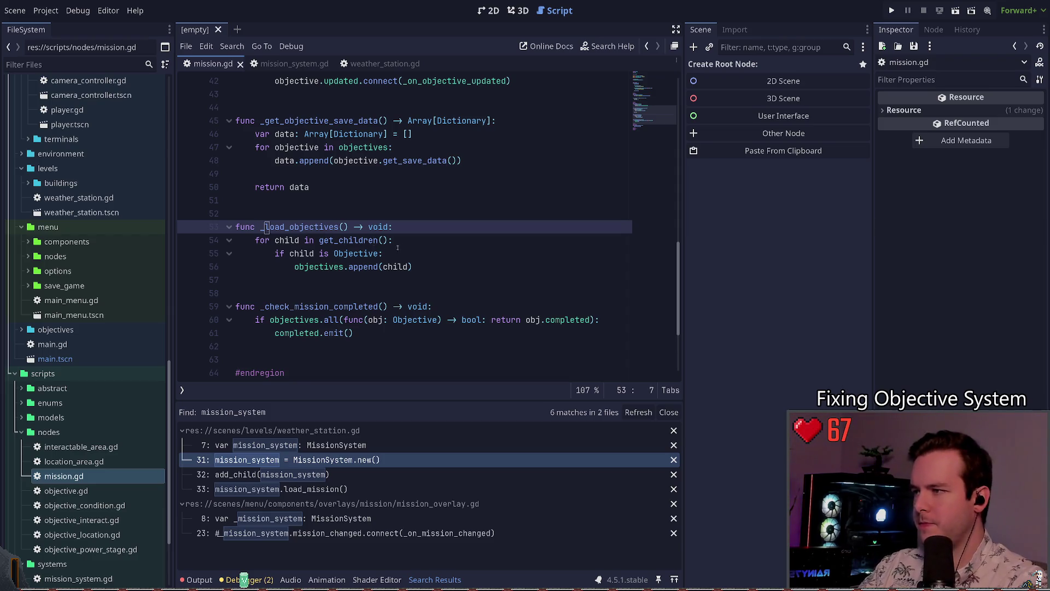
scroll(398, 248, "up", 1)
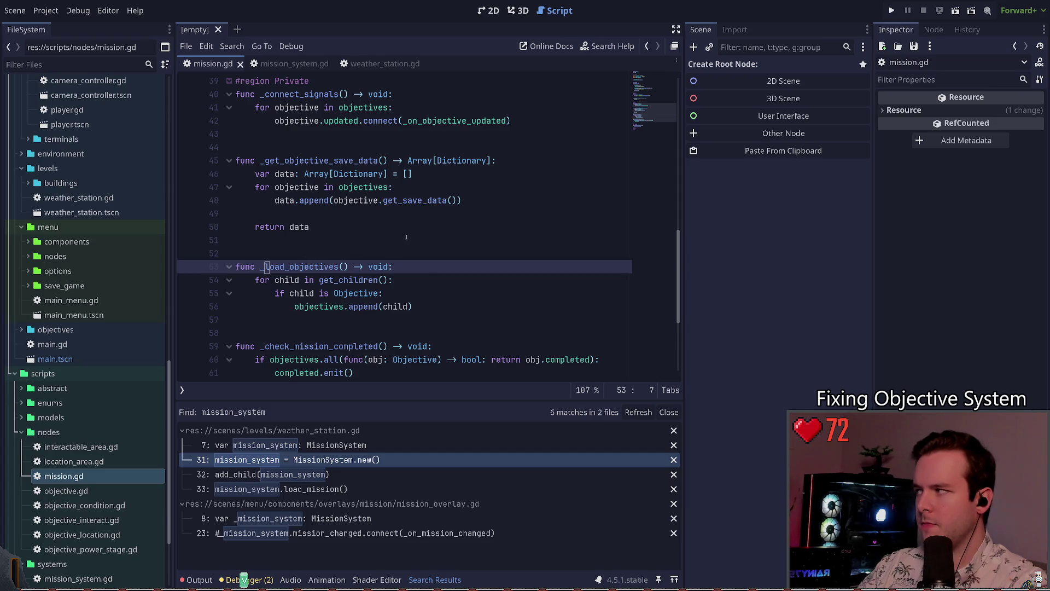
scroll(372, 241, "up", 12)
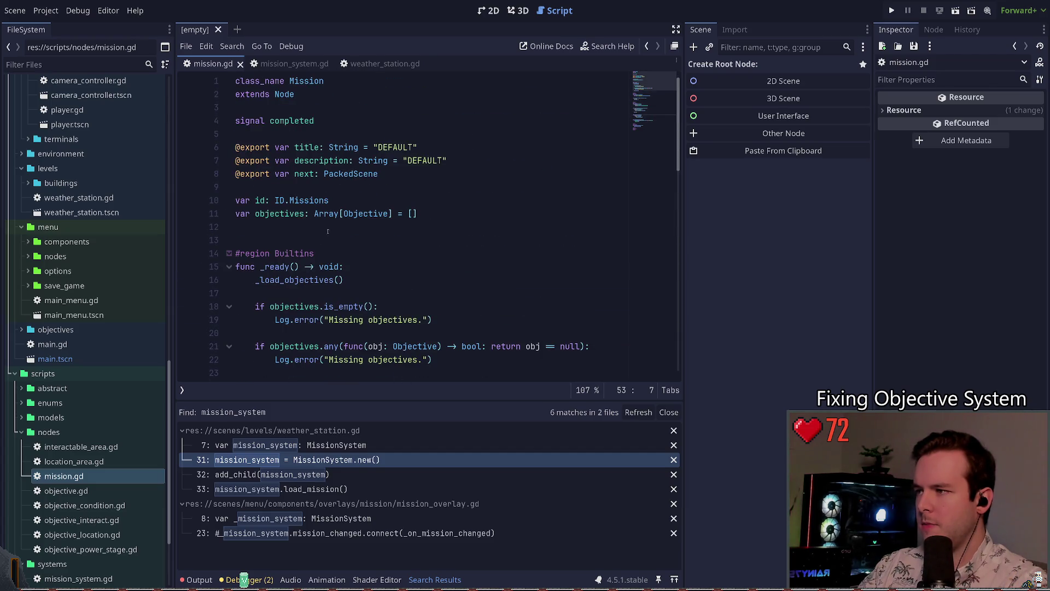
scroll(328, 231, "down", 2)
scroll(375, 204, "up", 2)
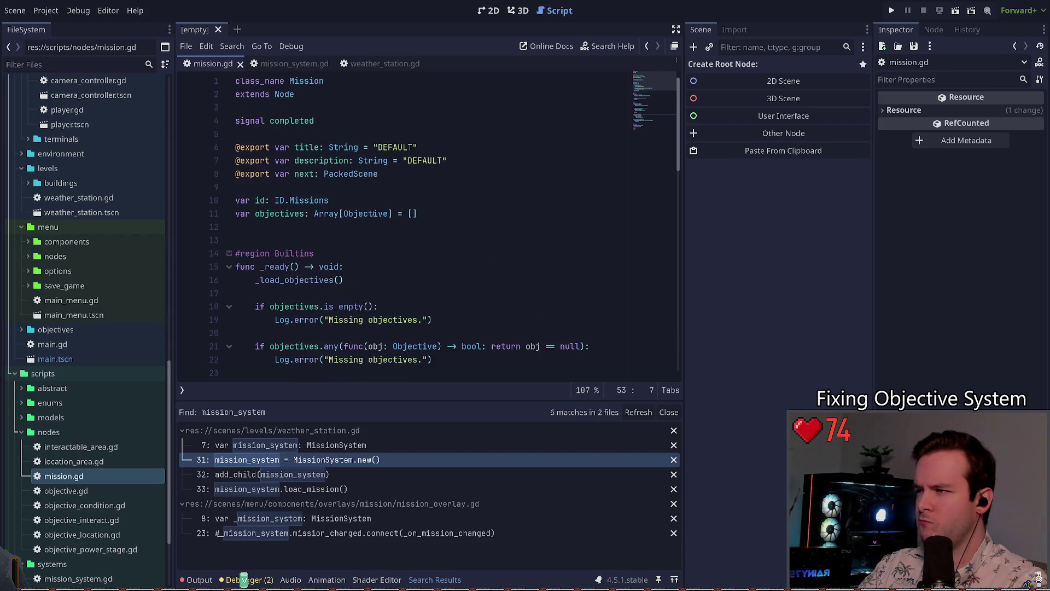
scroll(388, 232, "down", 2)
left_click(371, 204)
left_click(260, 200)
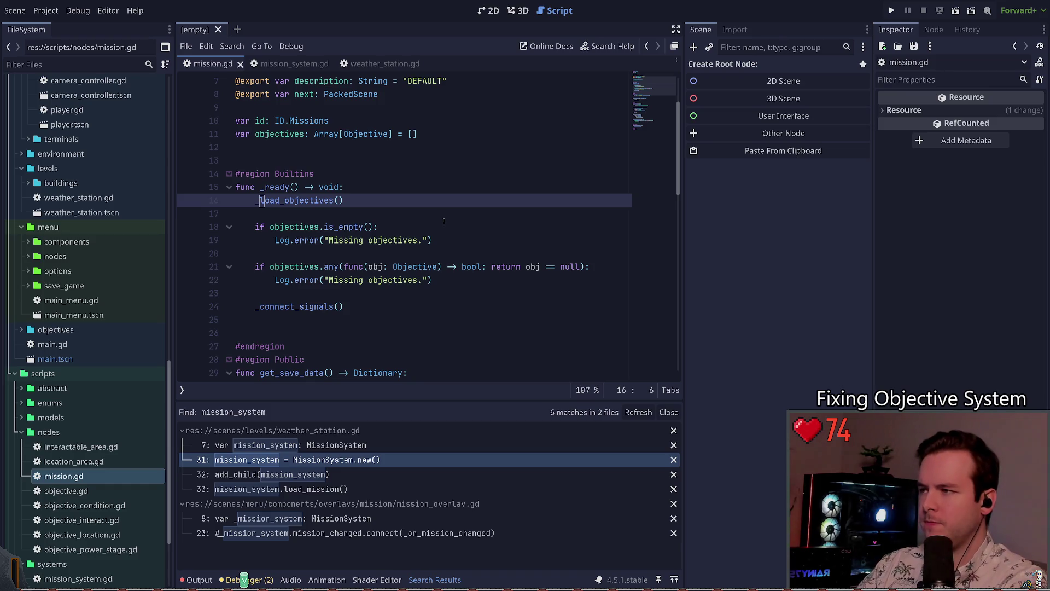
key("Up")
key("End")
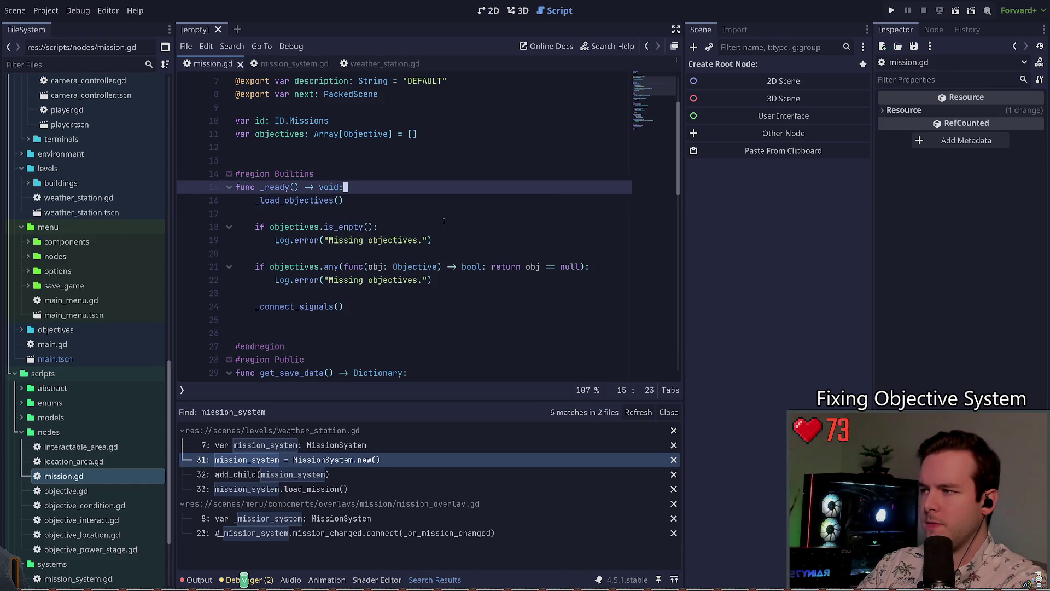
key("ctrl+z")
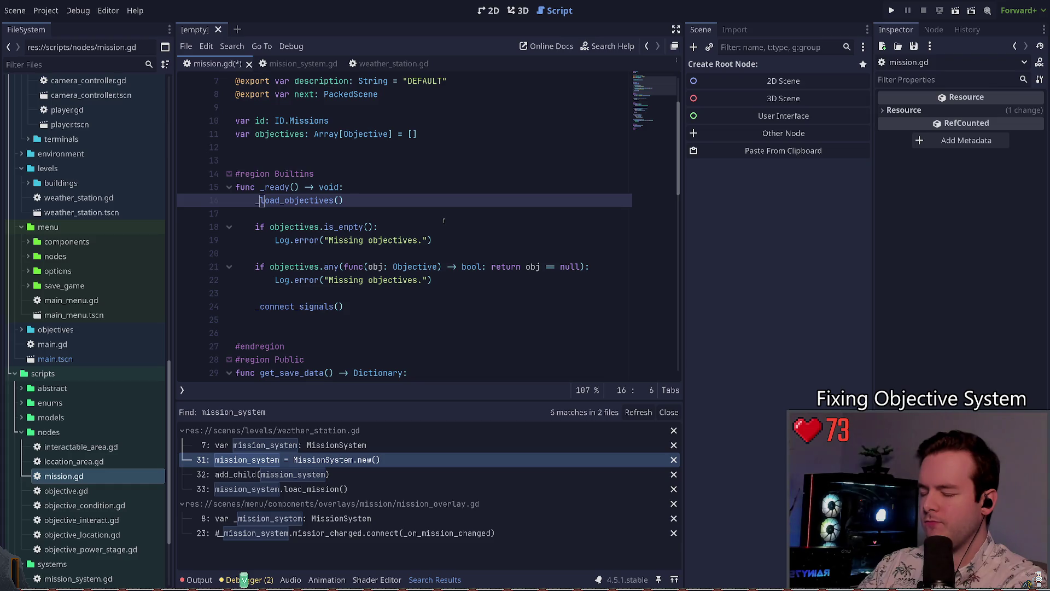
key("ctrl+z")
key("End")
key("Return")
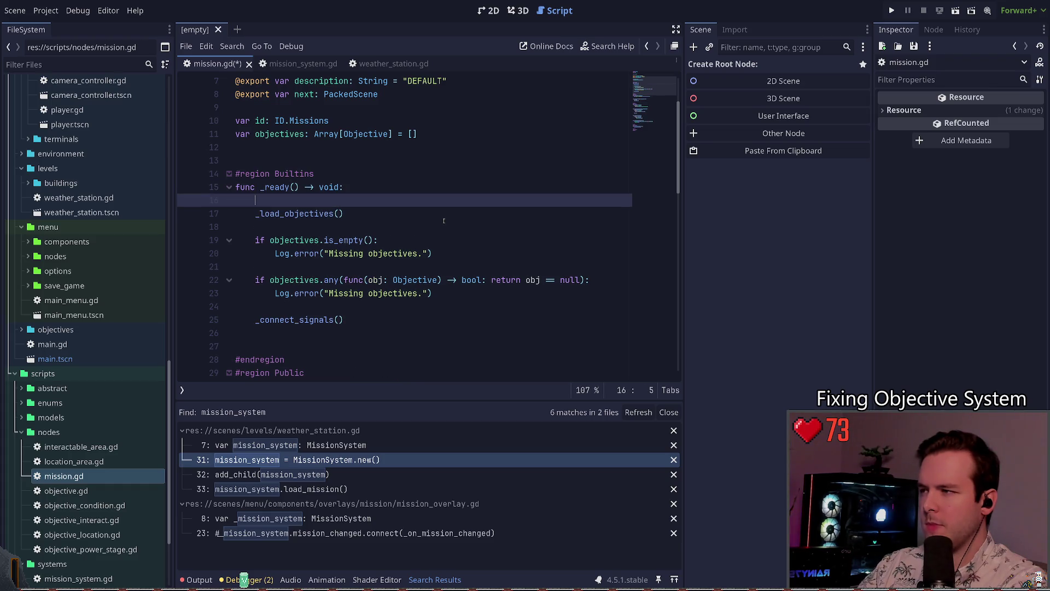
type("_objective")
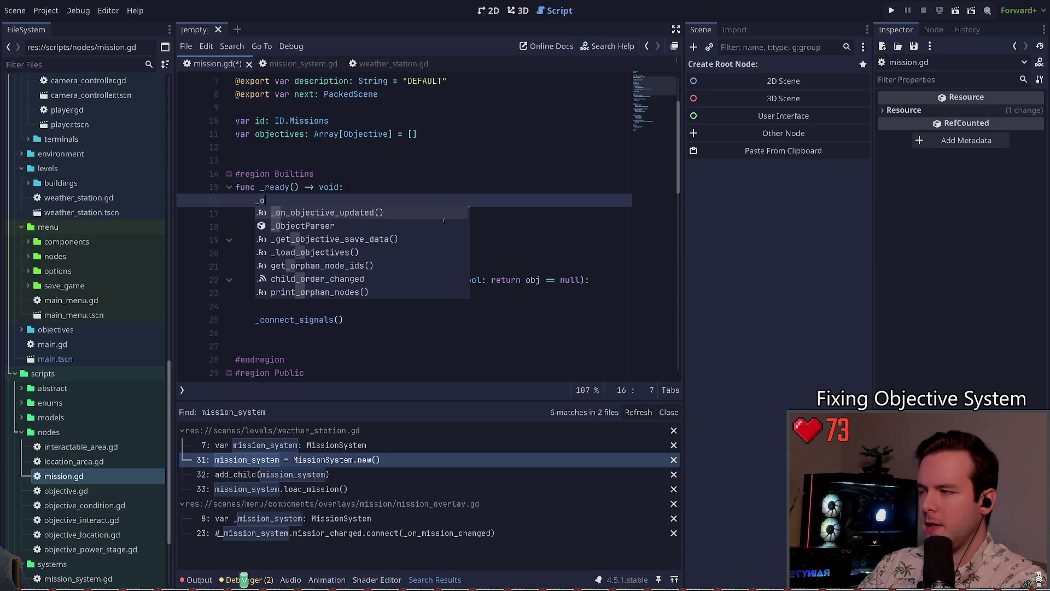
key("BackSpace")
key("BackSpace")
key("BackSpace")
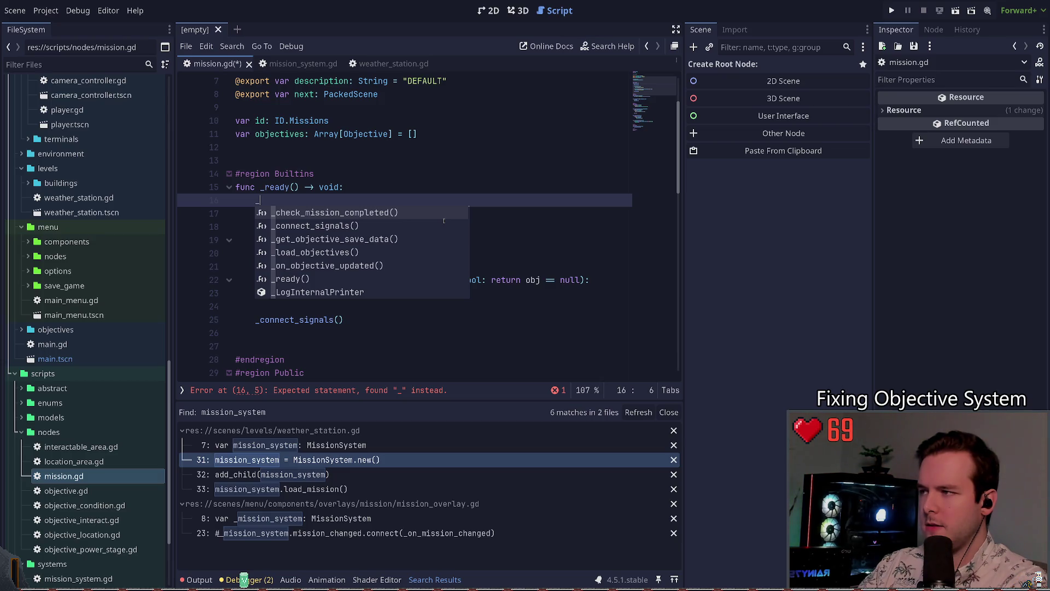
key("ctrl+z")
key("ctrl+z")
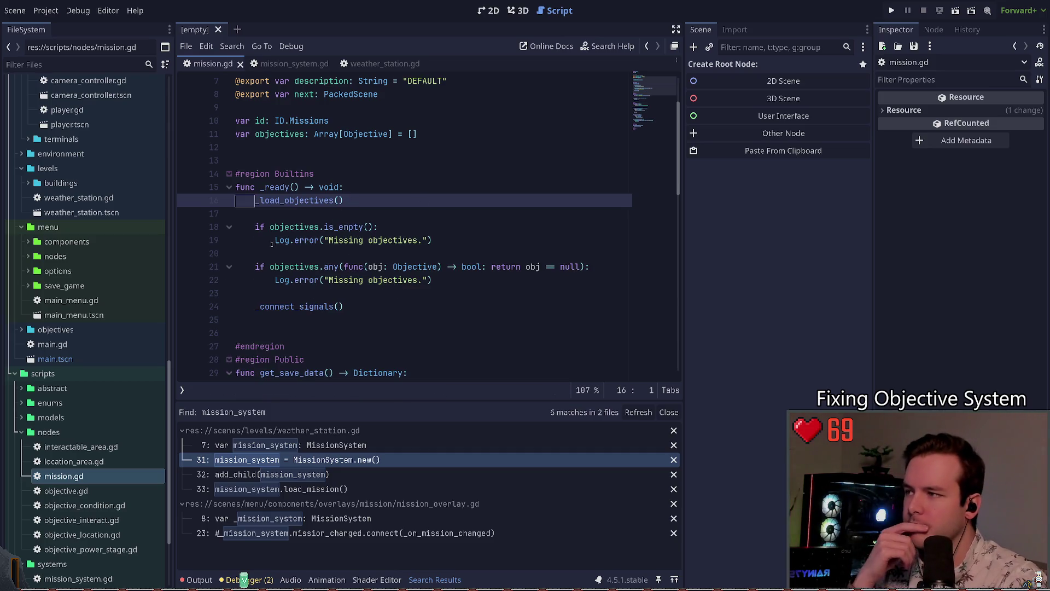
left_click(290, 201)
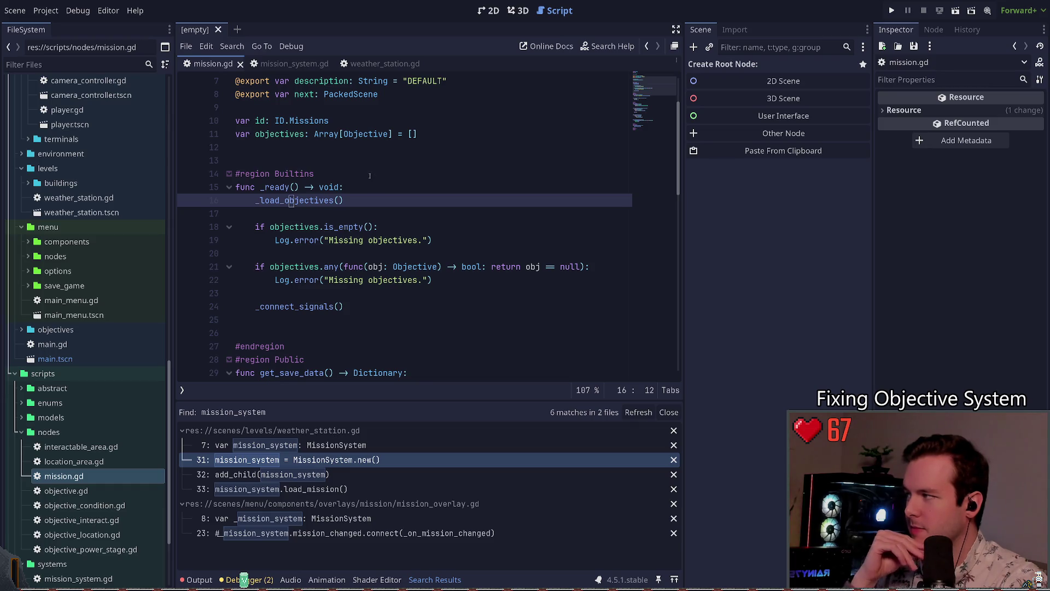
left_click(368, 217)
- Add a _restore_objectives(data) call after id = data.id in restore_save_data
scroll(366, 219, "down", 6)
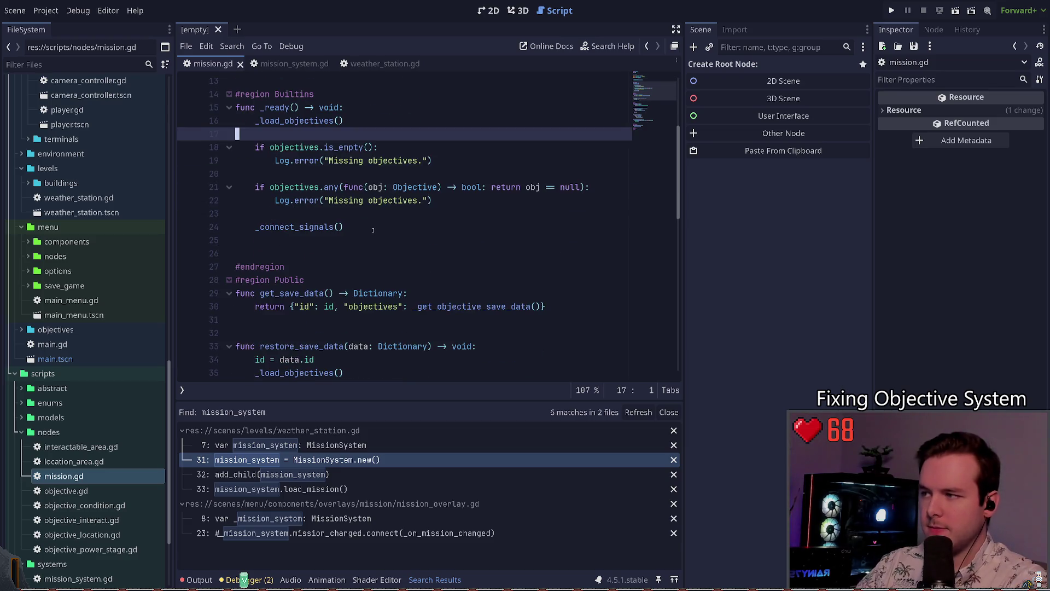
left_click(343, 176)
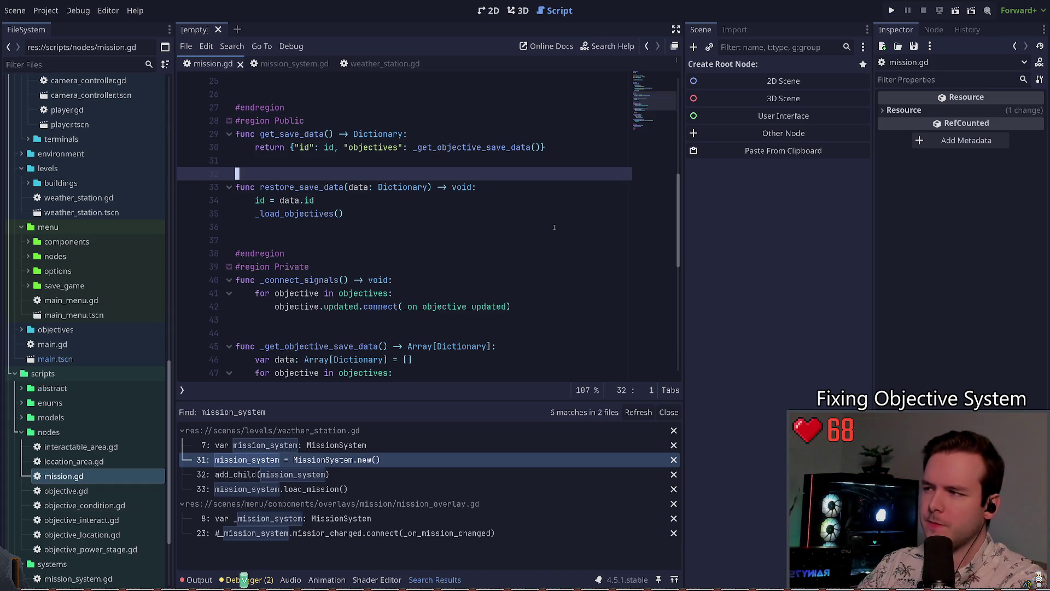
key("Down")
key("Down")
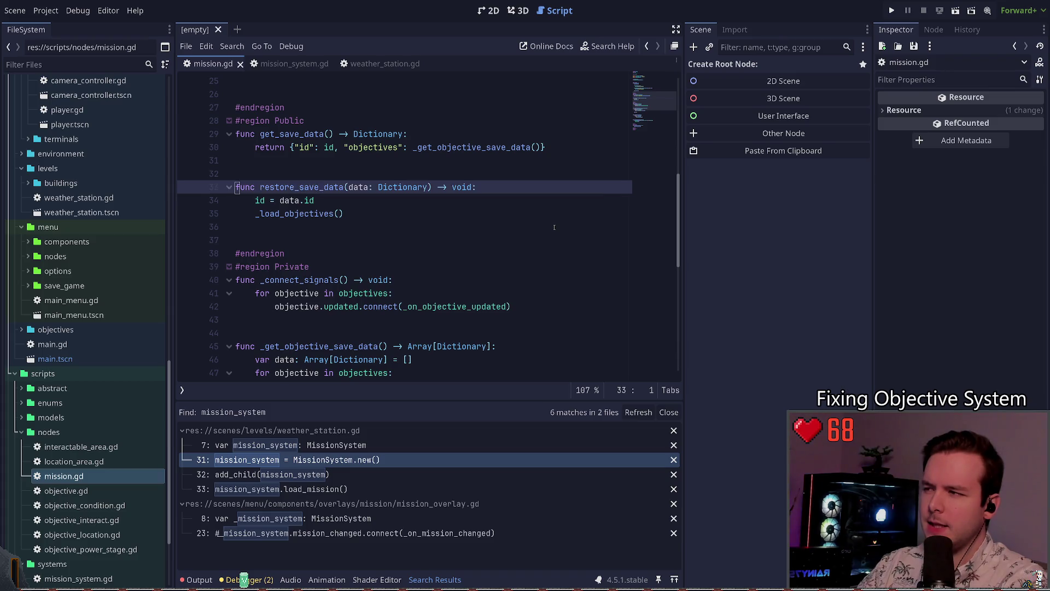
key("End")
key("Return")
type("estore_objectie")
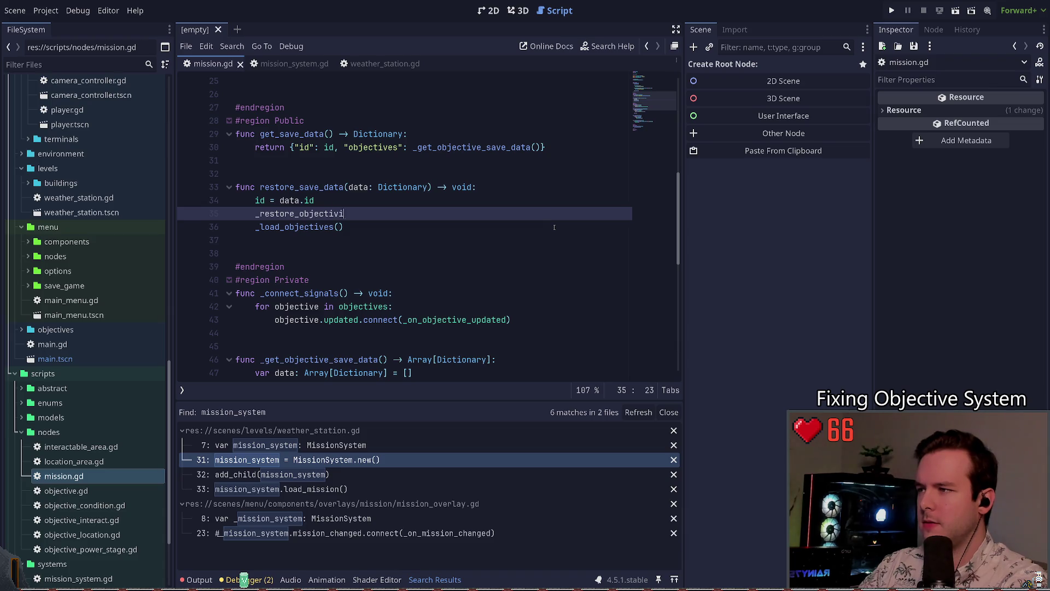
key("BackSpace")
type("(")
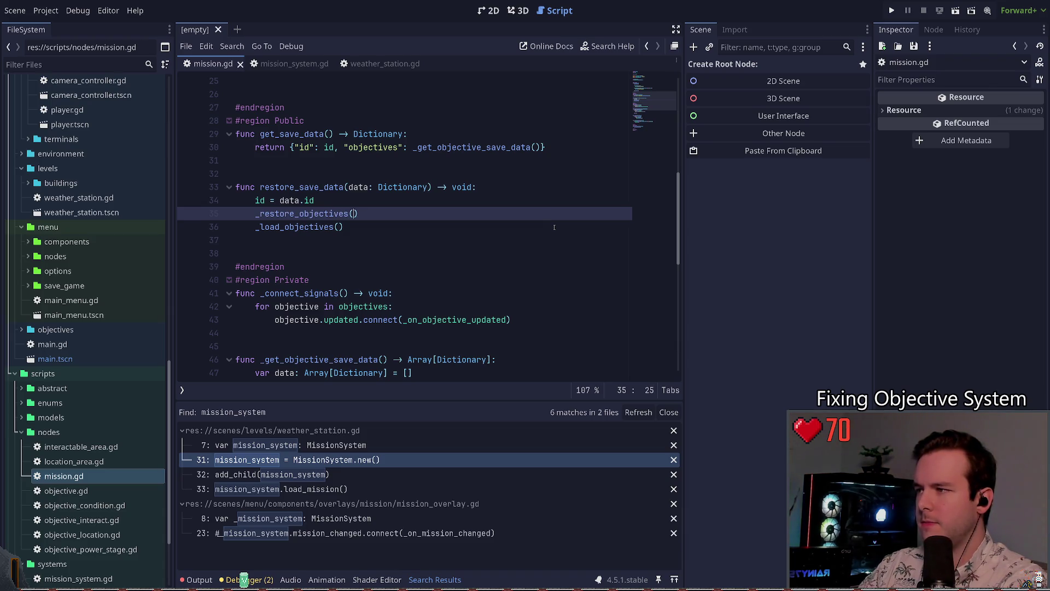
type("a")
key("Return")
- Delete the _load_objectives() call line beneath it
left_click(241, 226)
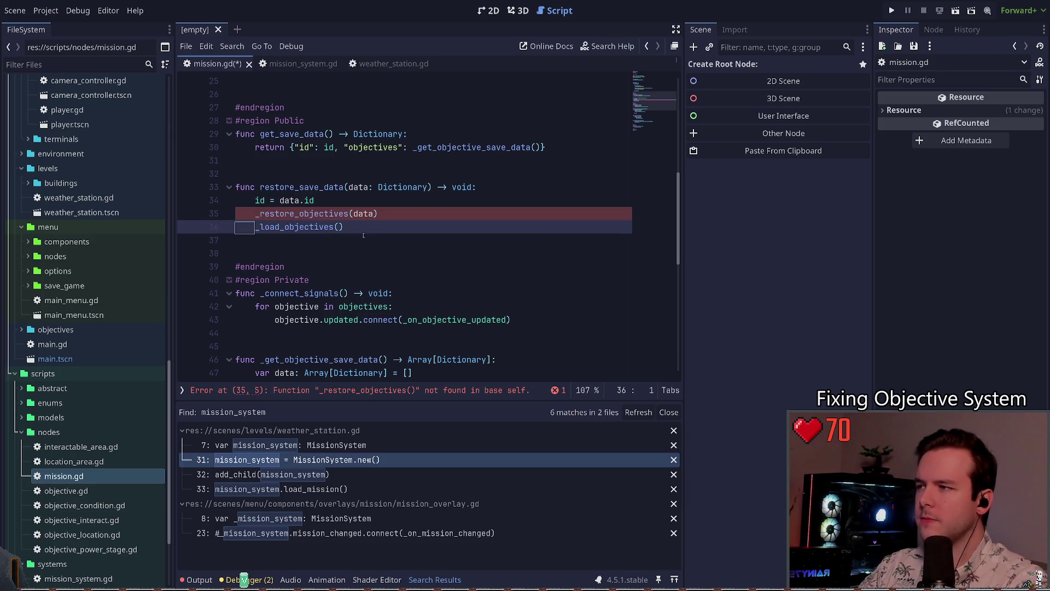
key("ctrl+shift+k")
left_click(316, 213)
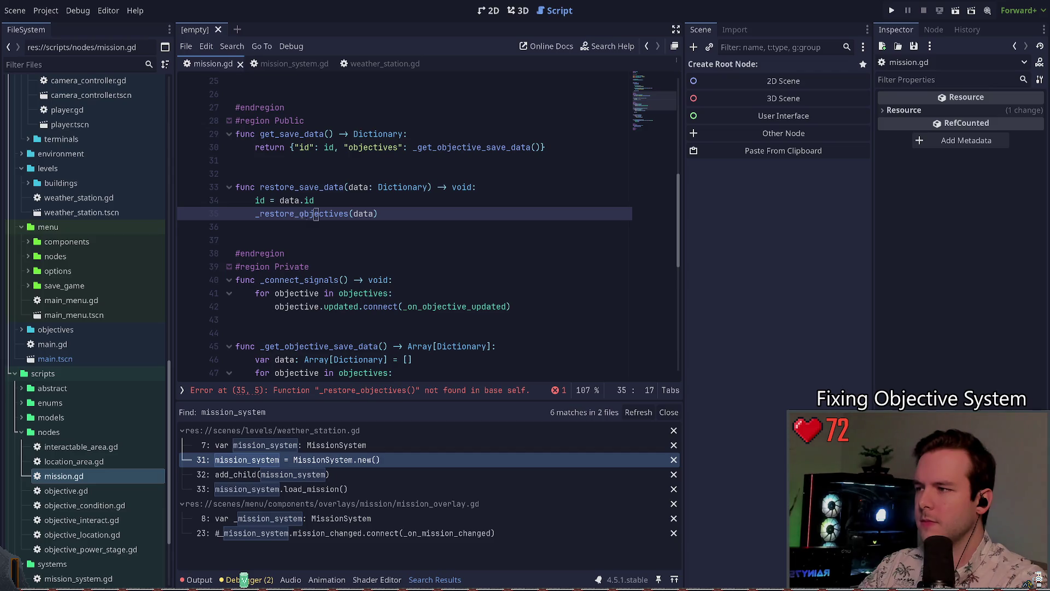
scroll(316, 213, "down", 5)
left_click(363, 227)
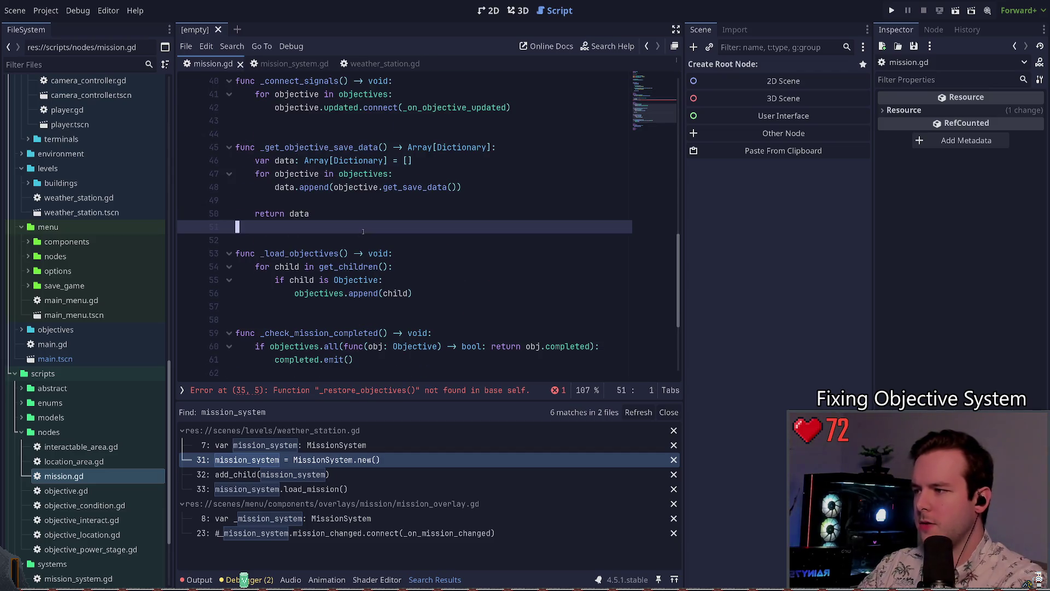
- Below return data, start a new function header func _load_objectives() -> void:
key("Return")
type("func _res")
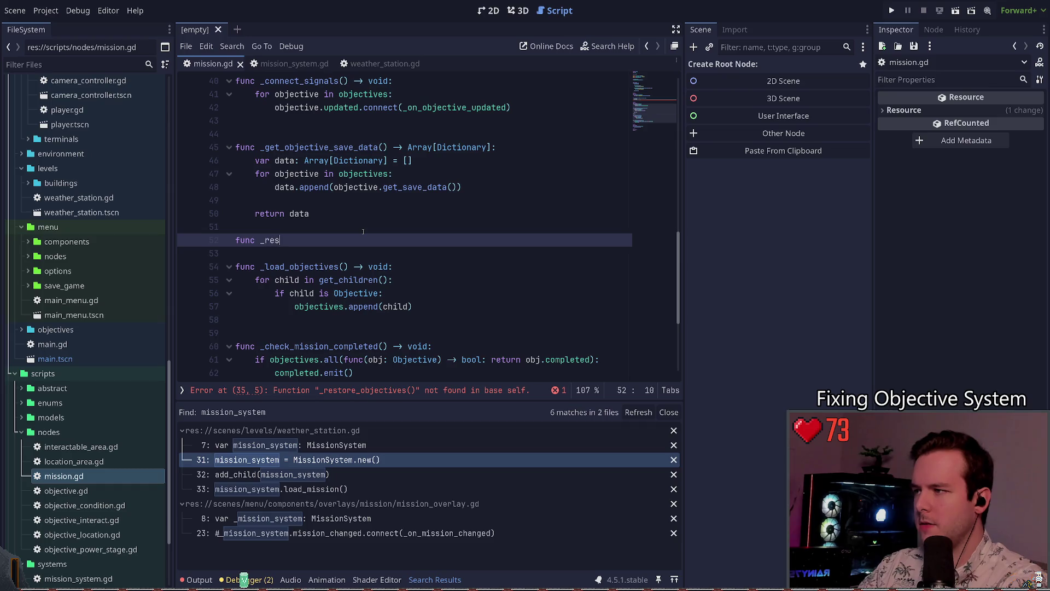
type("tives")
type("ves()")
type(" -. void")
key("BackSpace")
key("BackSpace")
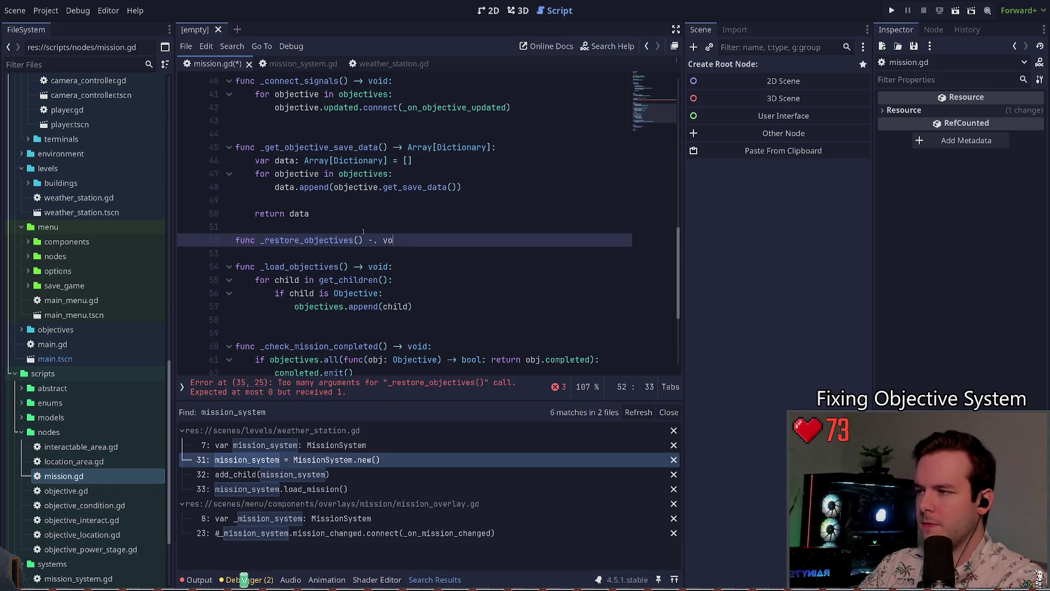
type(":")
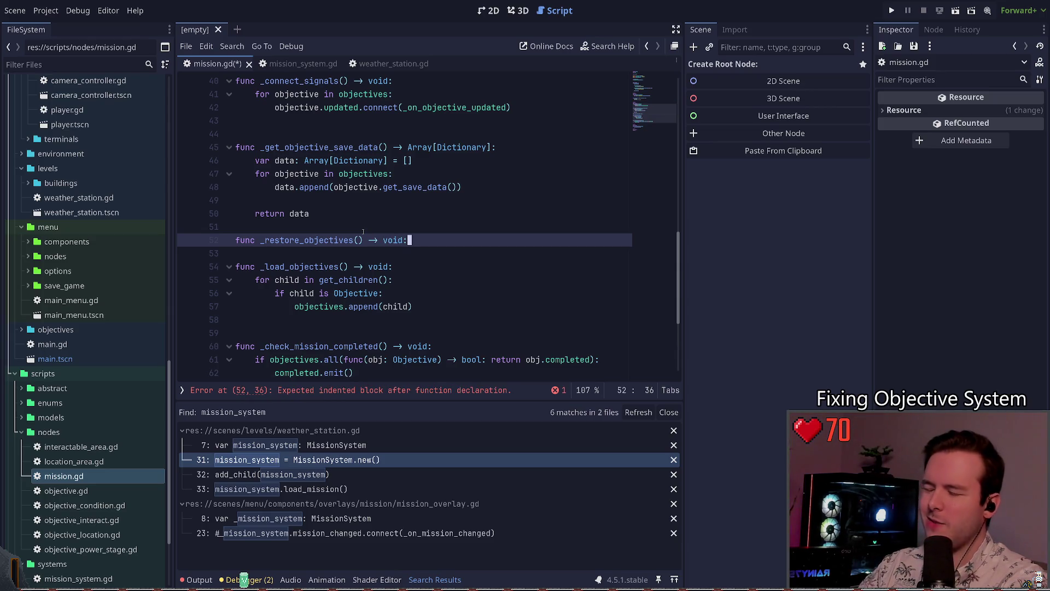
key("ctrl+Left")
key("ctrl+Left")
key("ctrl+Left")
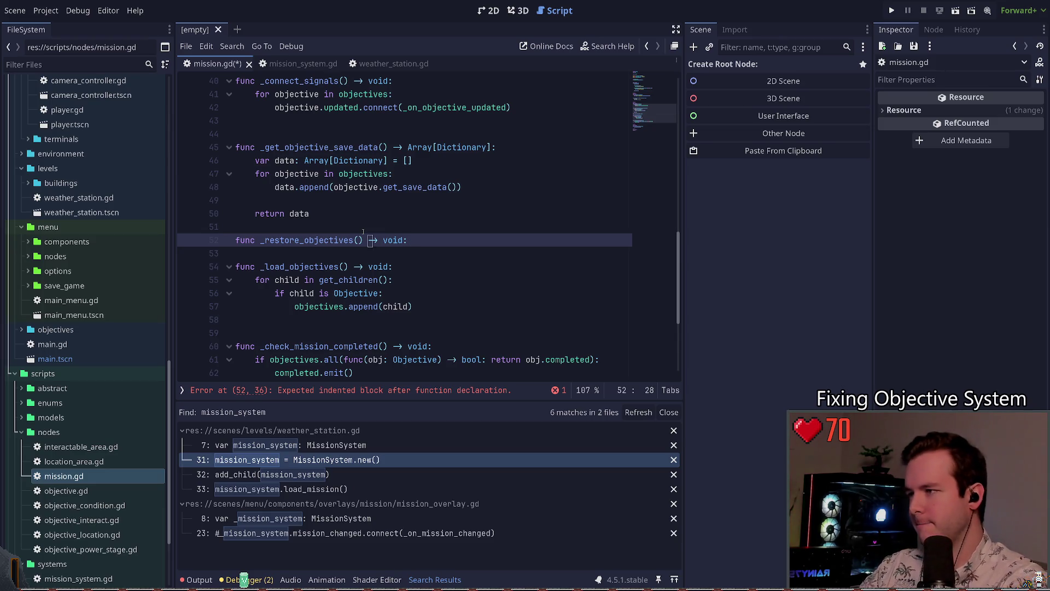
key("Right")
key("ctrl+Delete")
type("load")
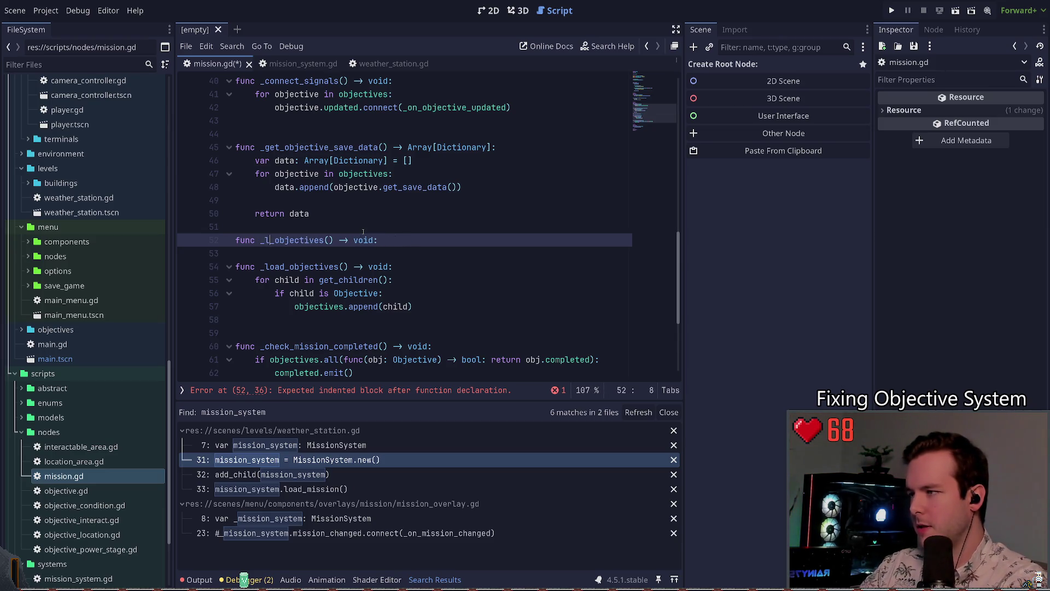
key("Return")
- Give _load_objectives a data: Dictionary parameter and an indented pass body
type("data: Dictionary")
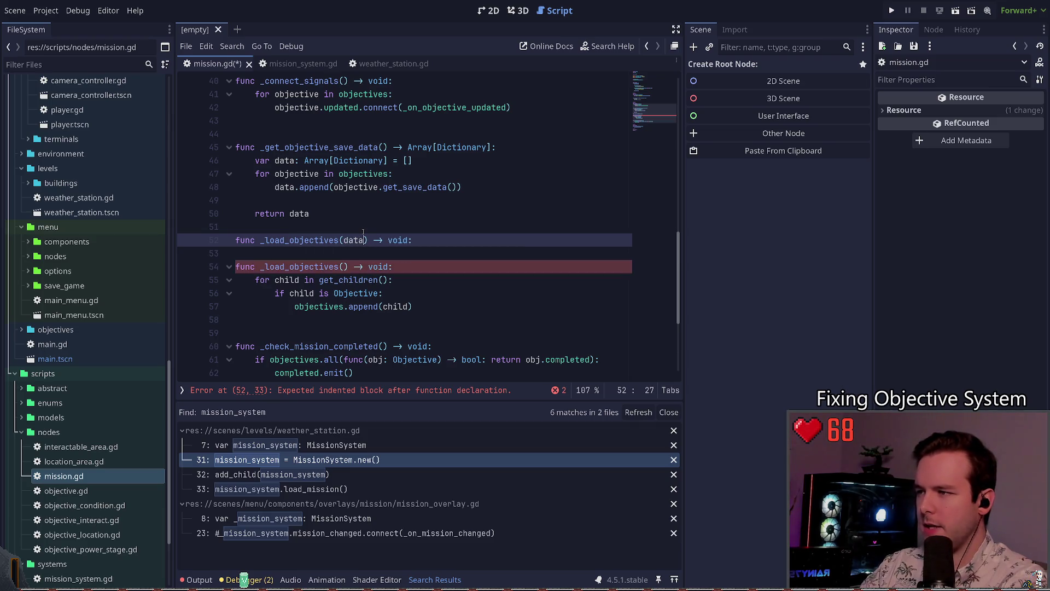
key("Down")
key("Down")
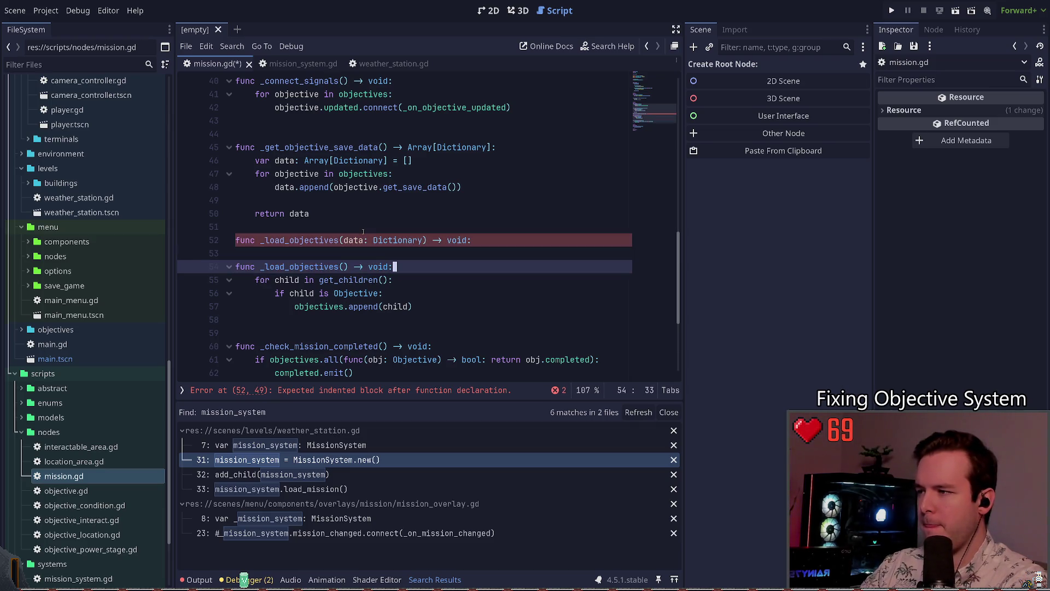
key("Up")
key("Up")
key("End")
key("Return")
type("pass")
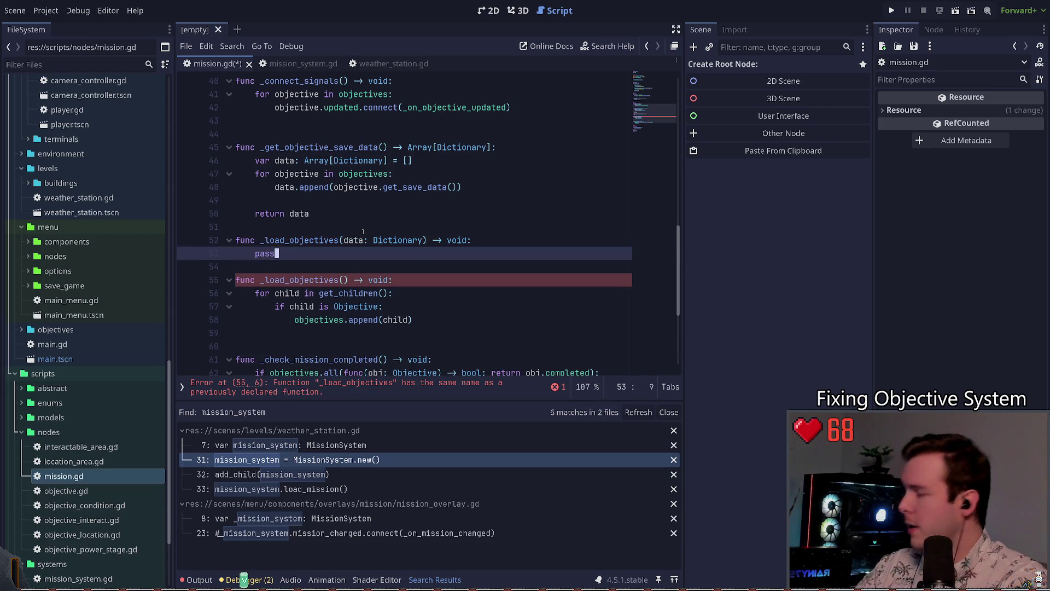
key("Up")
key("Up")
key("Up")
key("End")
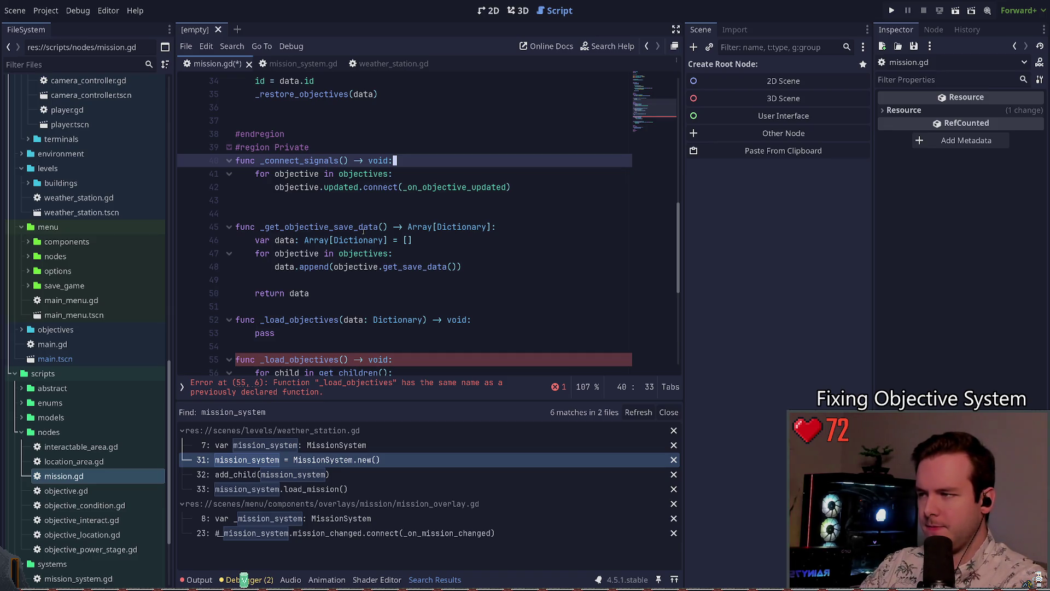
key("Down")
key("Down")
key("Down")
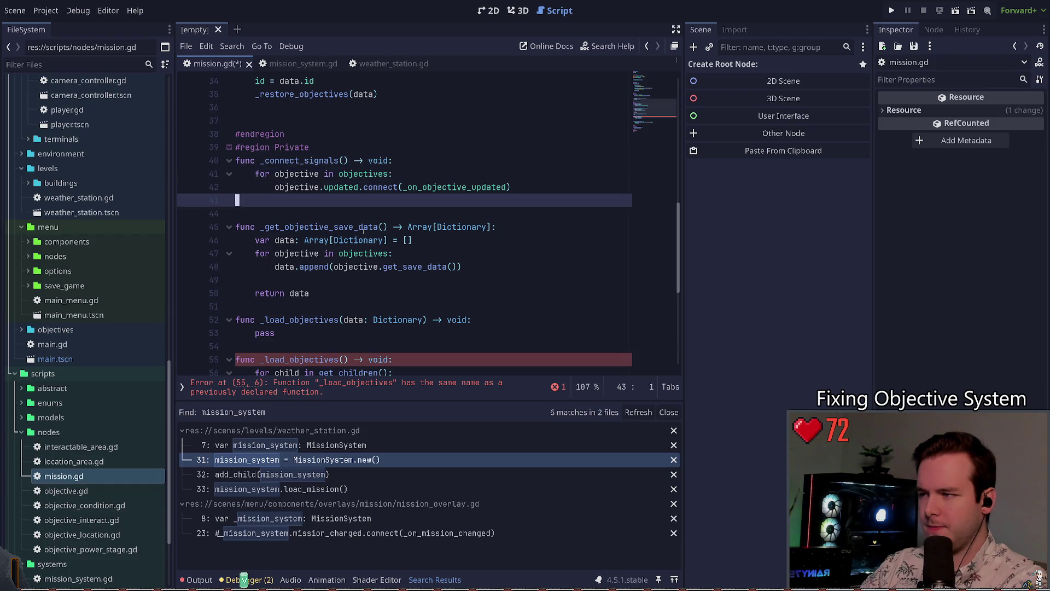
key("ctrl+Right")
key("ctrl+Left")
key("ctrl+Left")
key("ctrl+Left")
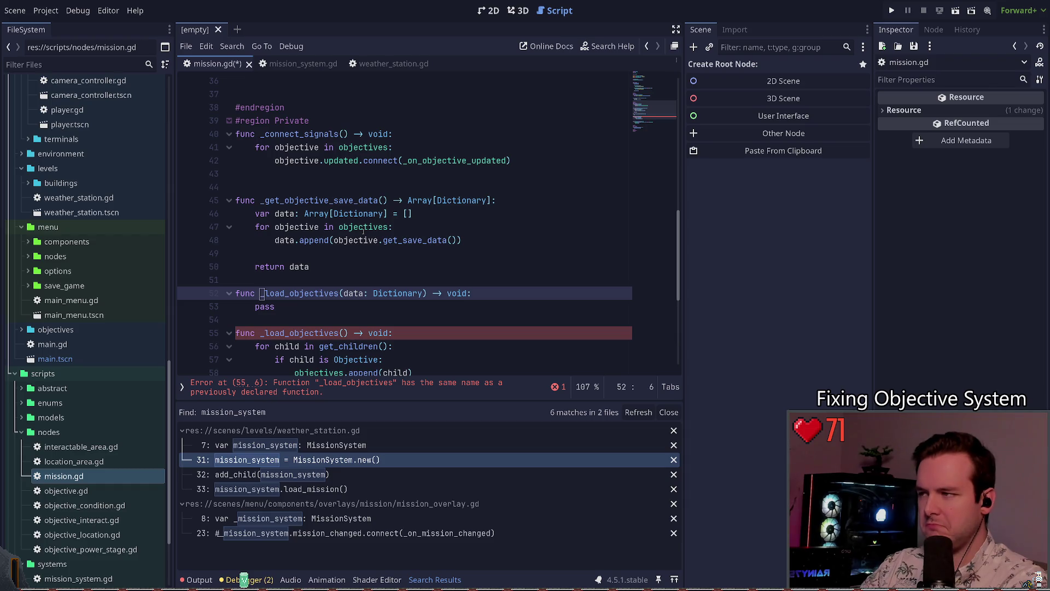
- Rename restore_save_data to load_save_data and save
scroll(364, 231, "up", 6)
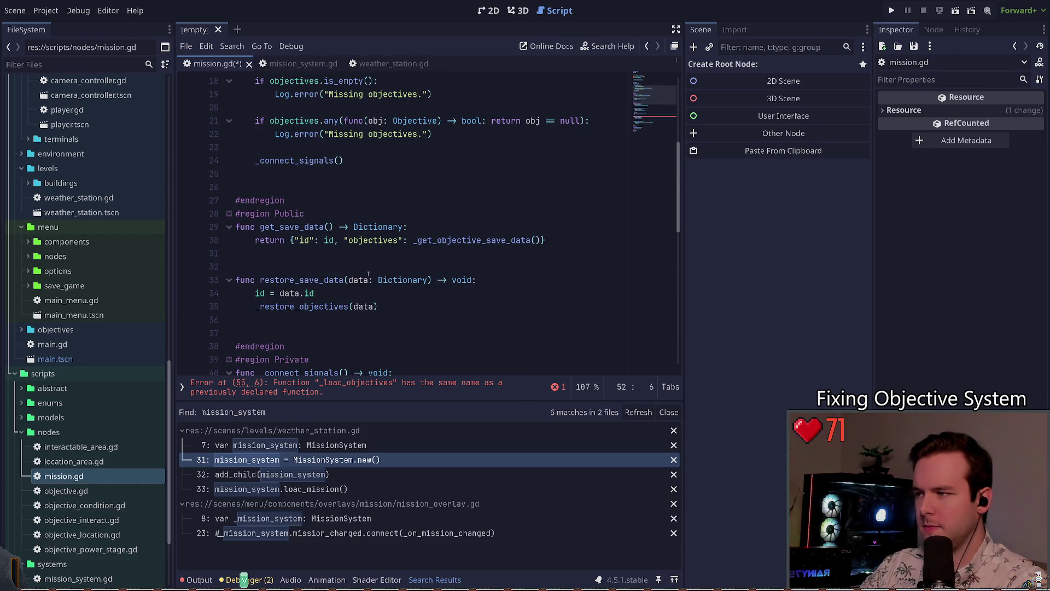
left_click(368, 274)
left_click_drag(294, 279, 260, 280)
type("load")
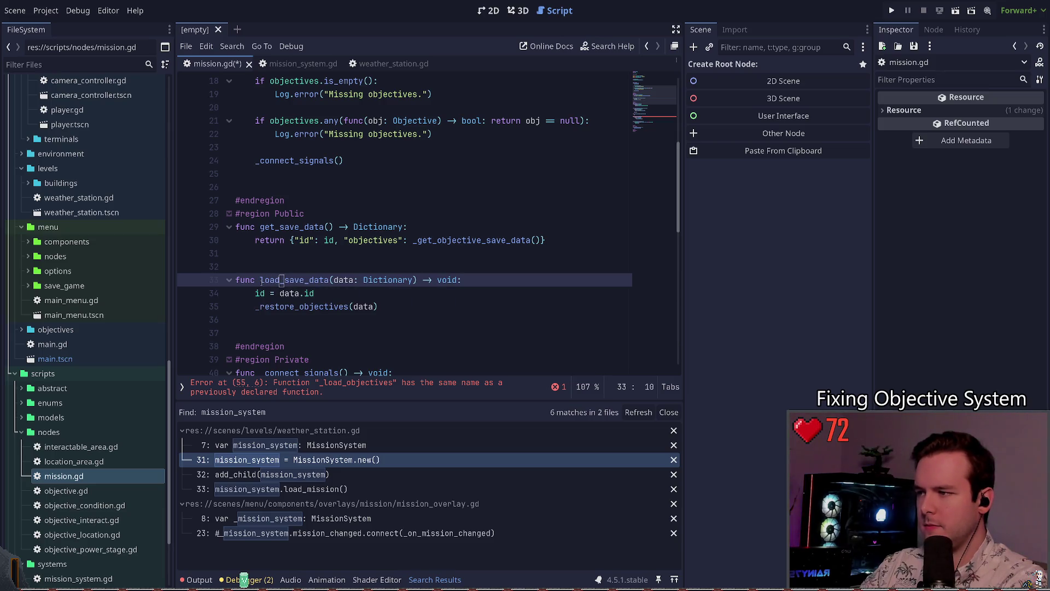
key("ctrl+s")
- Change the _restore_objectives(data) call to _load_objectives(data) and save
key("Down")
key("Down")
key("ctrl+shift+Left")
key("BackSpace")
type("load")
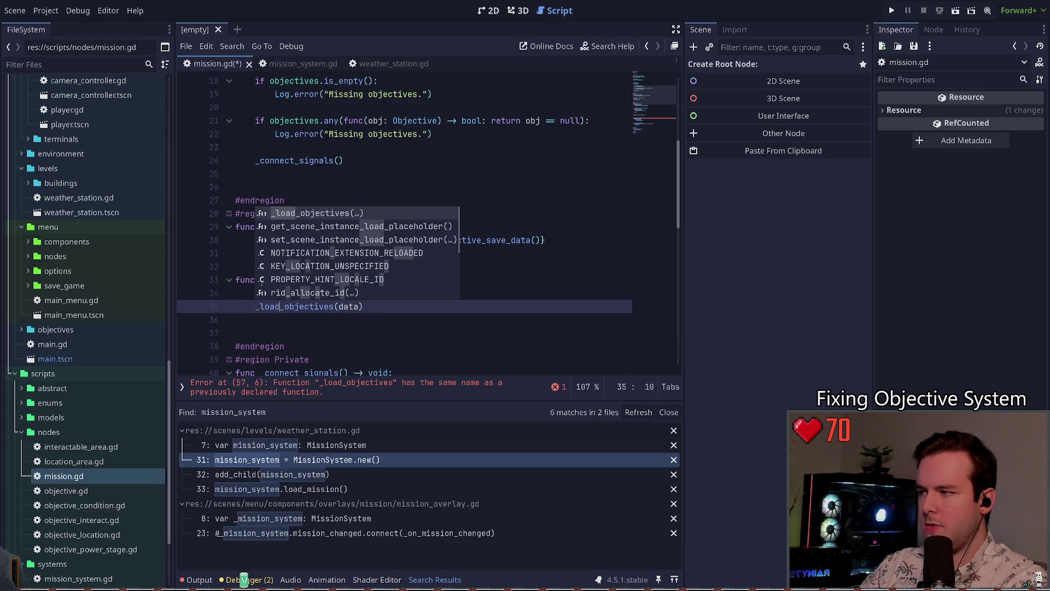
key("Left")
key("Left")
key("Left")
scroll(331, 200, "down", 4)
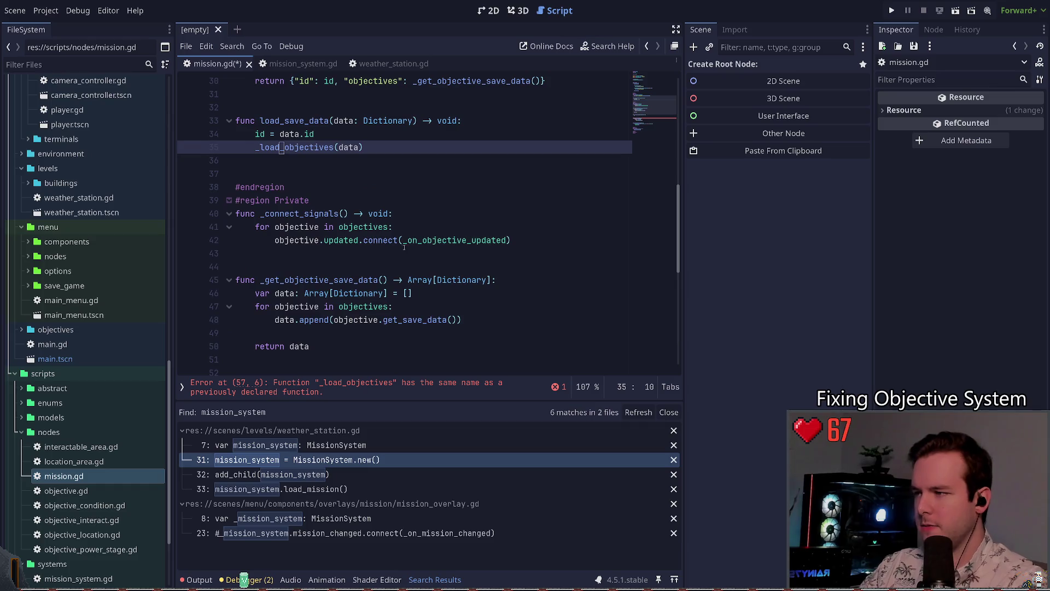
key("ctrl+s")
scroll(384, 253, "down", 7)
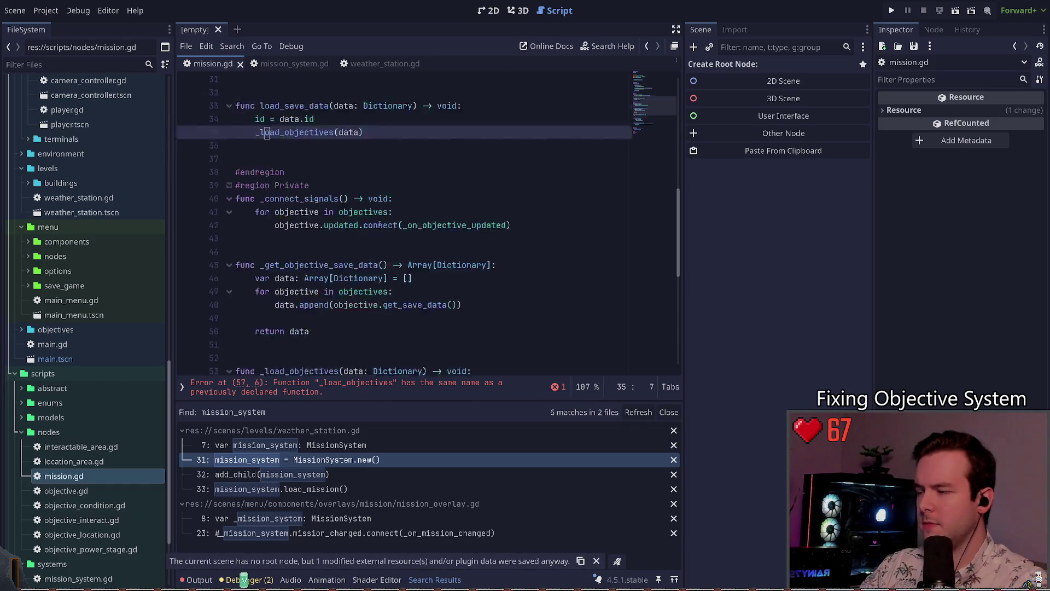
scroll(384, 253, "down", 2)
scroll(320, 268, "up", 3)
scroll(320, 268, "up", 2)
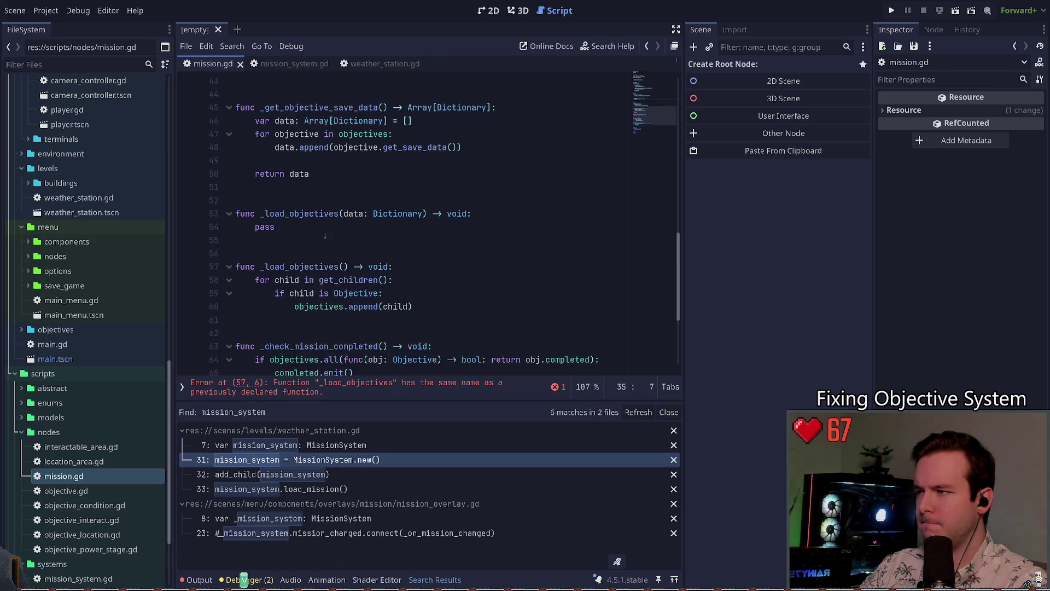
- Replace the placeholder pass in _load_objectives(data) with a 'for child in get_children():' loop
left_click(344, 225)
key("BackSpace")
key("BackSpace")
key("BackSpace")
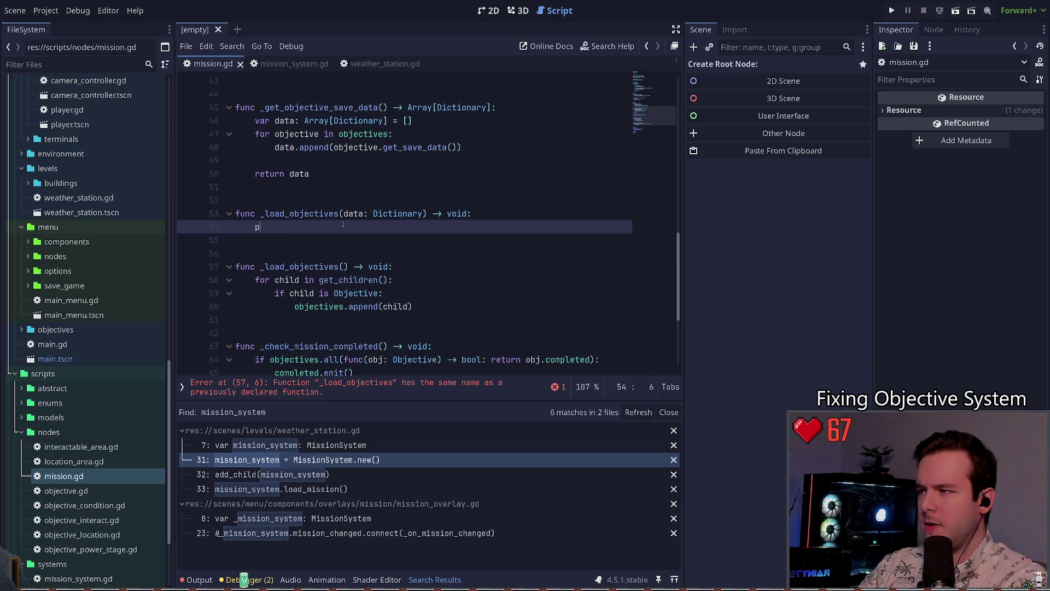
type("fo")
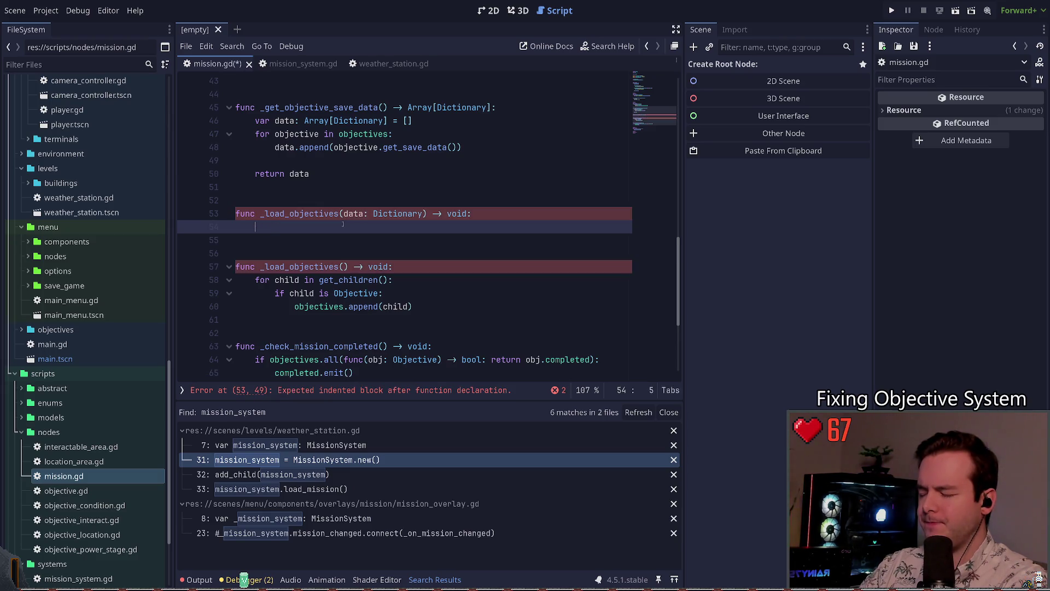
type("for child in get_ch")
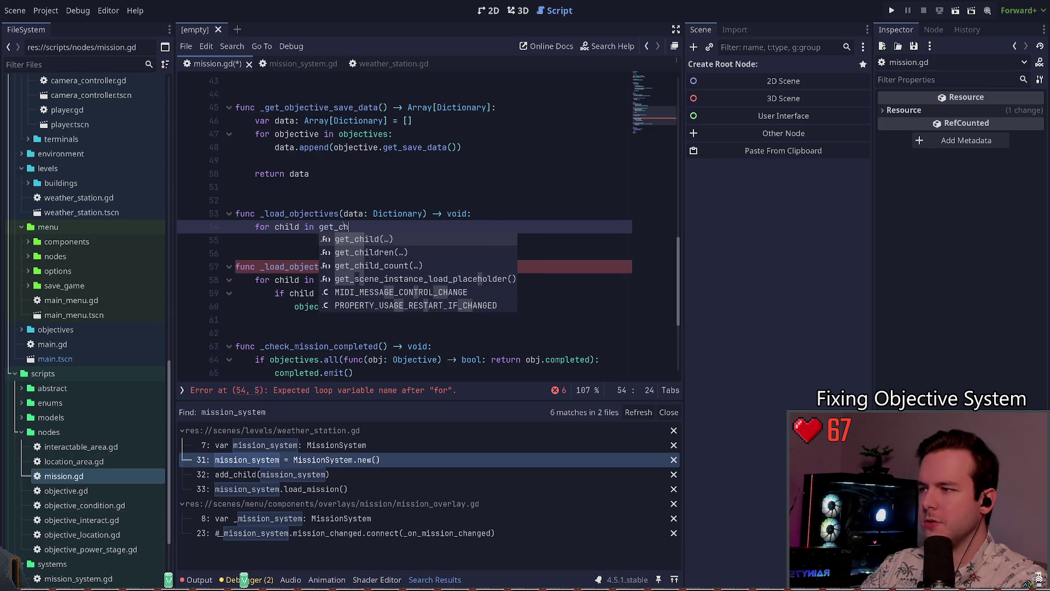
key("Return")
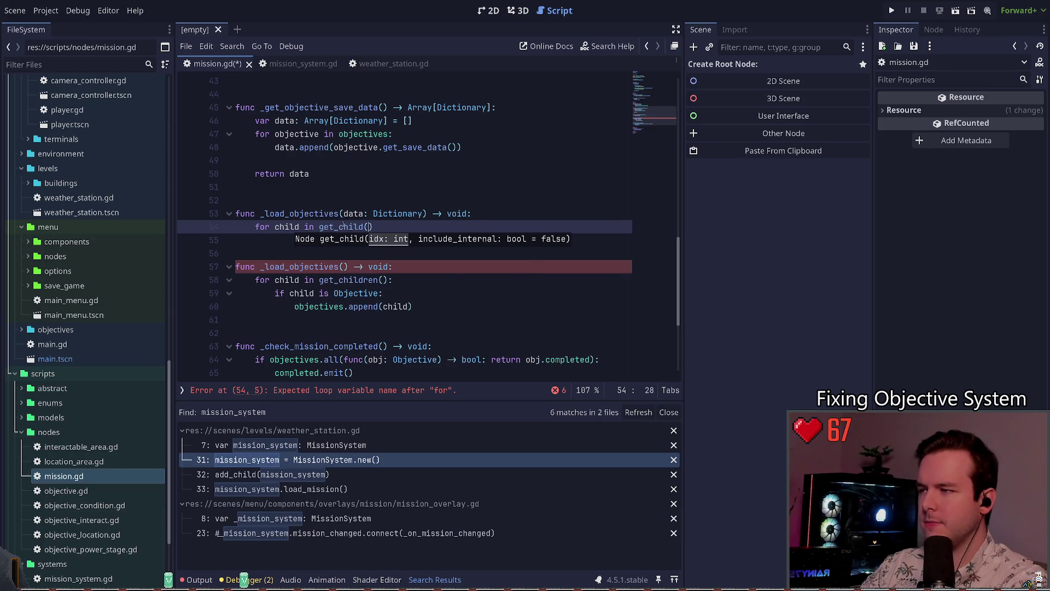
key("Right")
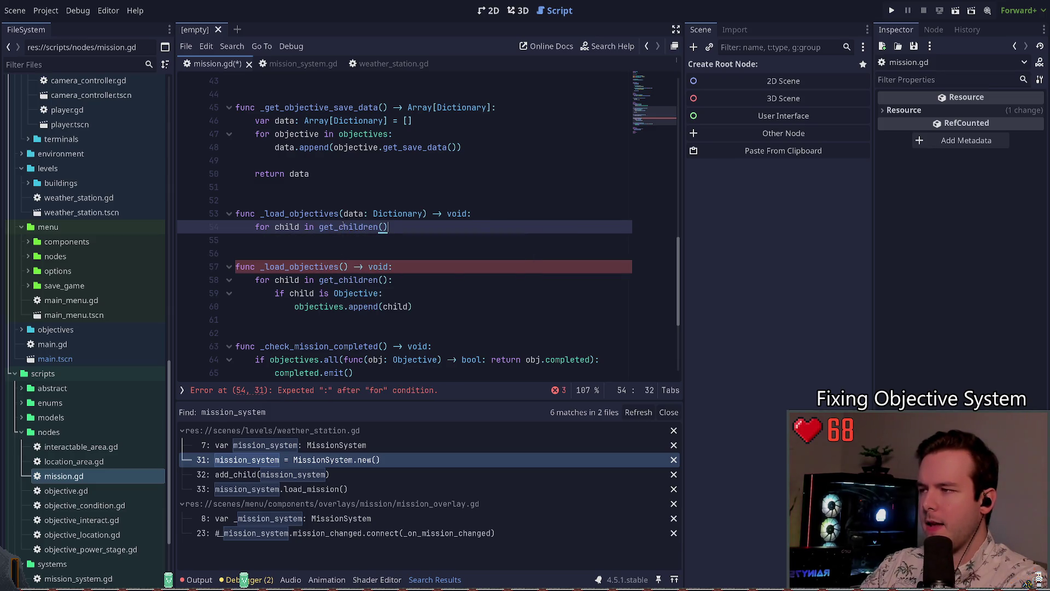
type(":")
key("Return")
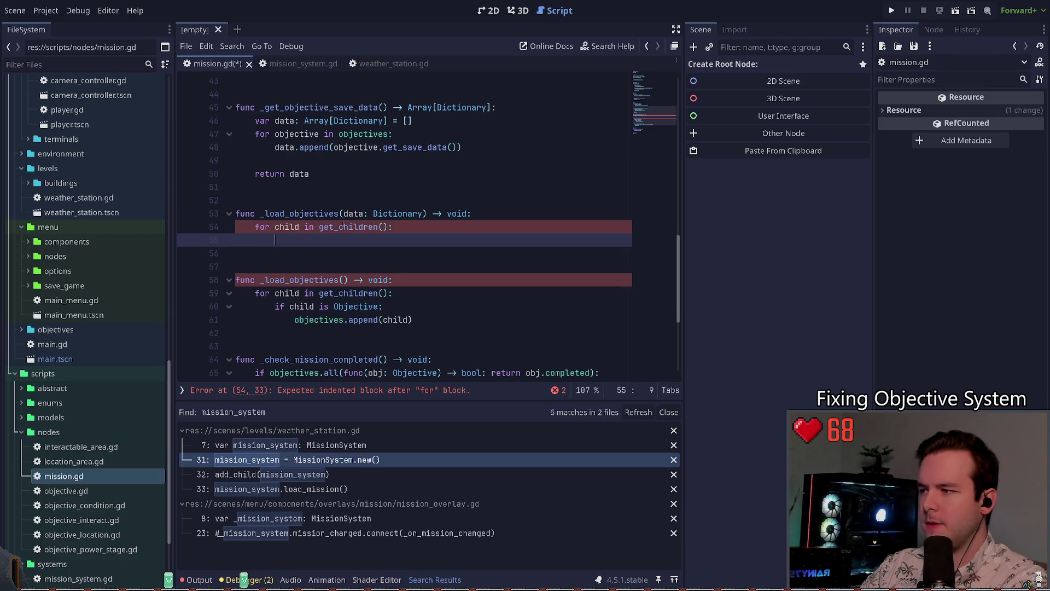
- Copy the 'if child is Objective' block from the old function into the new loop body
left_click(262, 293)
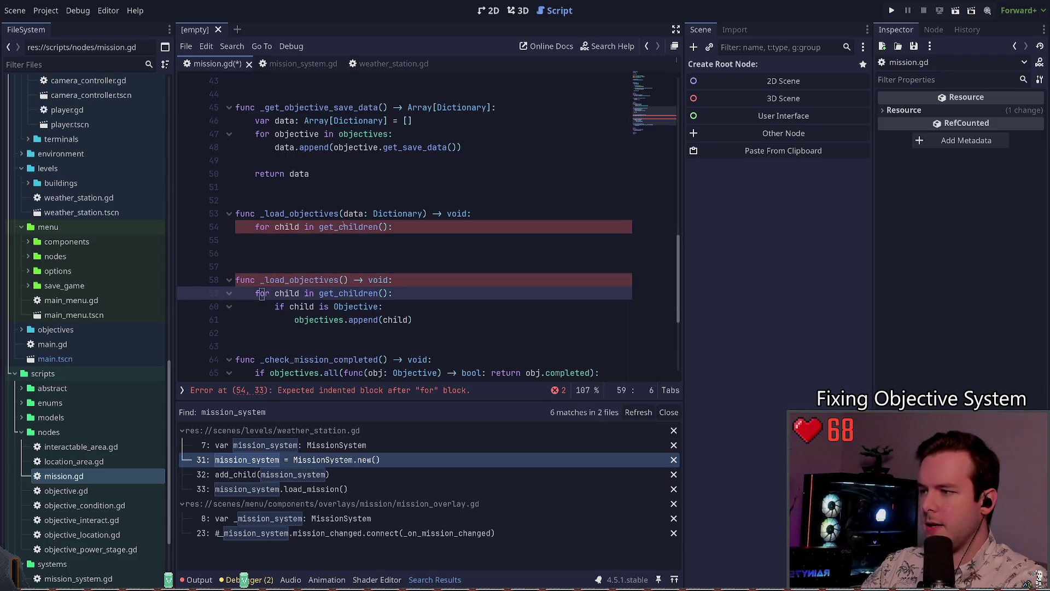
key("shift+Down")
key("shift+Down")
key("ctrl+c")
key("Up")
key("Up")
key("Up")
key("Up")
key("ctrl+v")
key("Return")
type("objecti")
key("Escape")
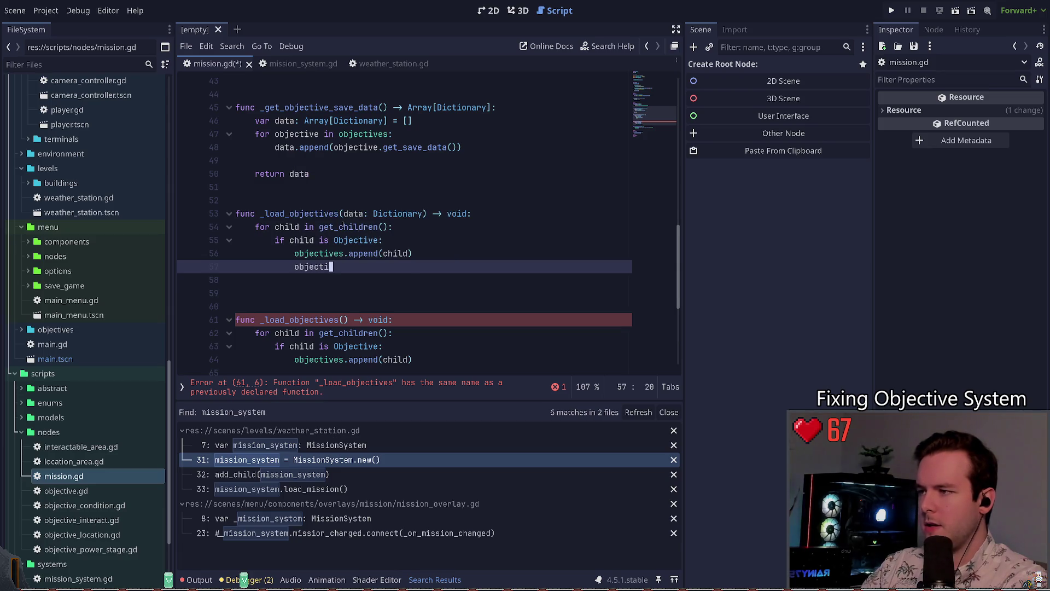
key("ctrl+BackSpace")
- Write 'child.completed = data.completed' on line 56, then move the caret to get_children on the for line
key("alt+Up")
key("BackSpace")
key("BackSpace")
key("BackSpace")
type("child.")
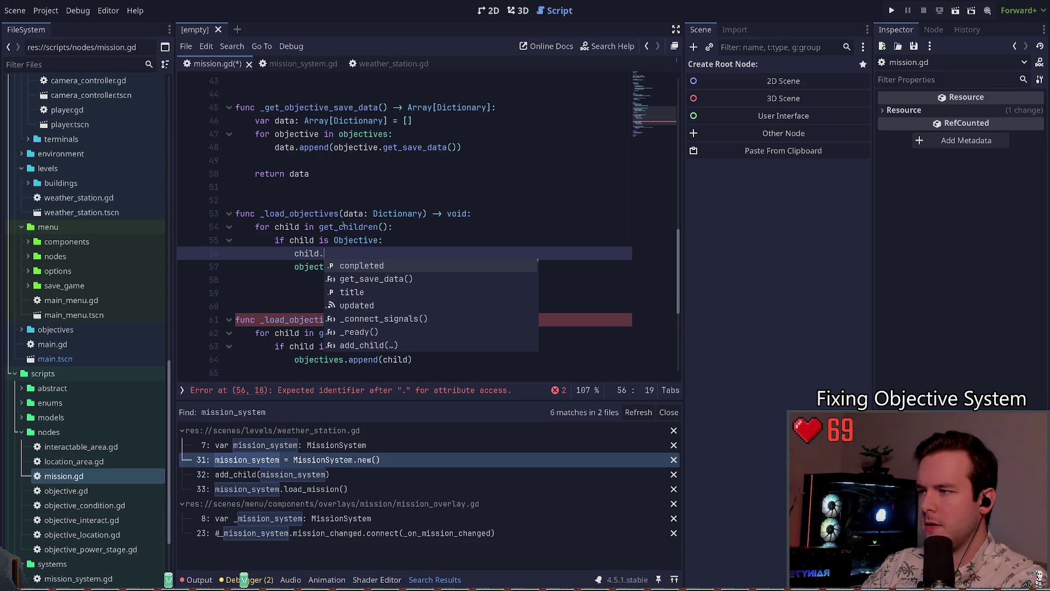
key("Return")
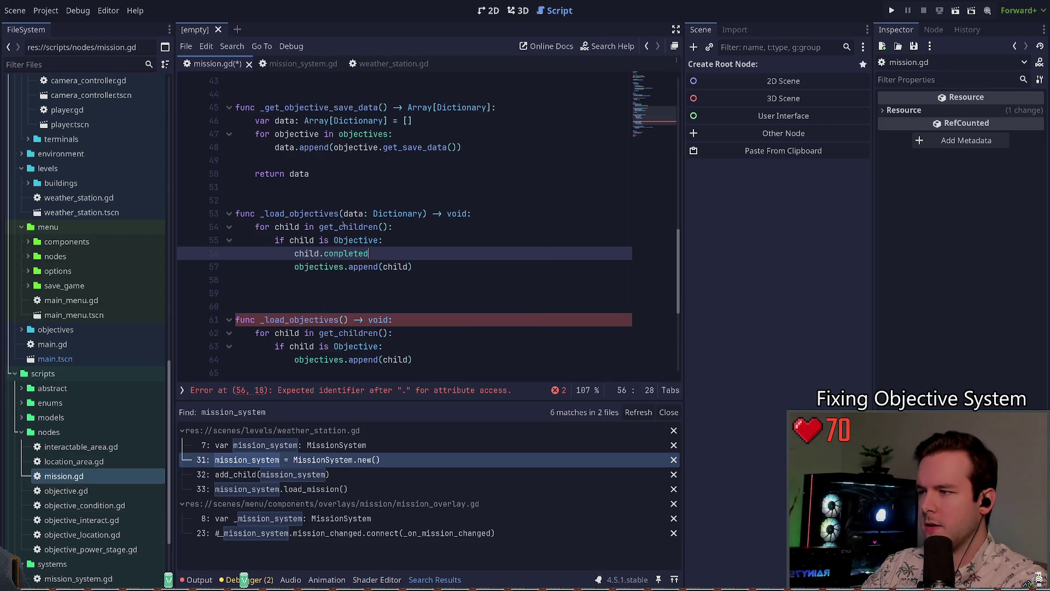
type(" = data.com")
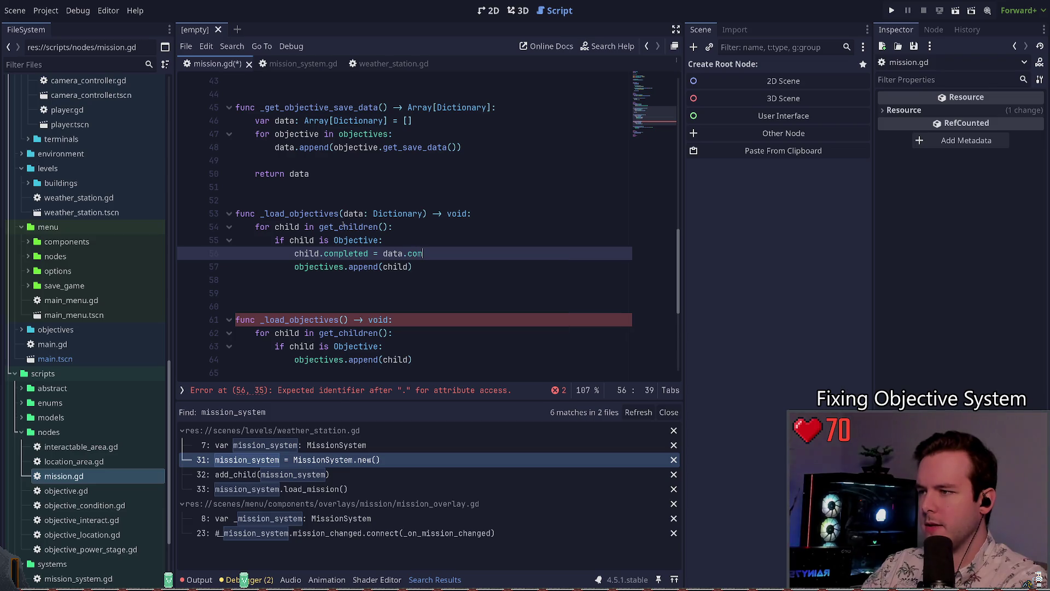
type("pleted")
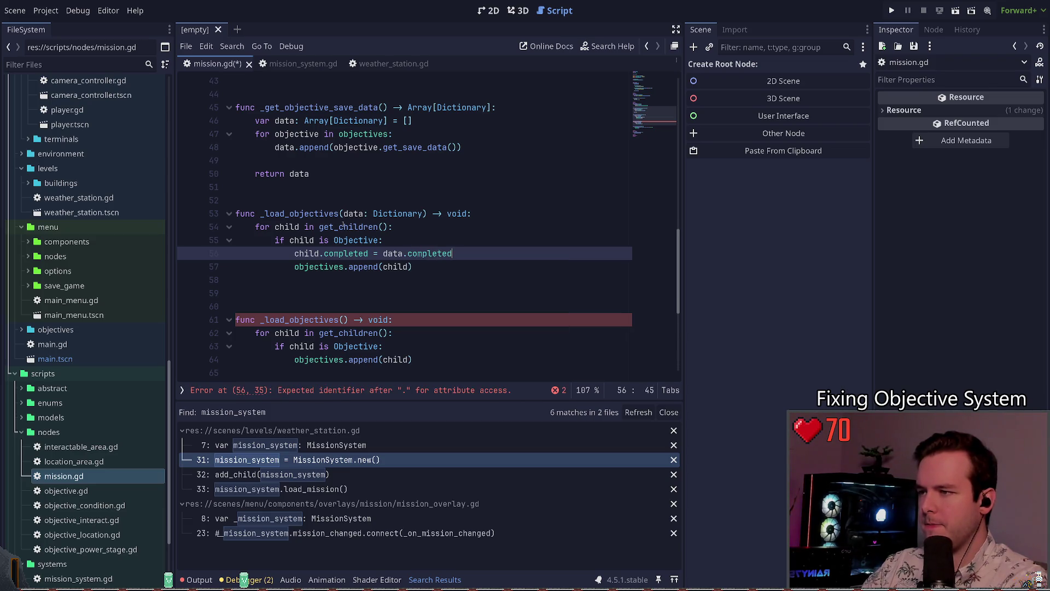
key("Up")
key("Home")
key("Home")
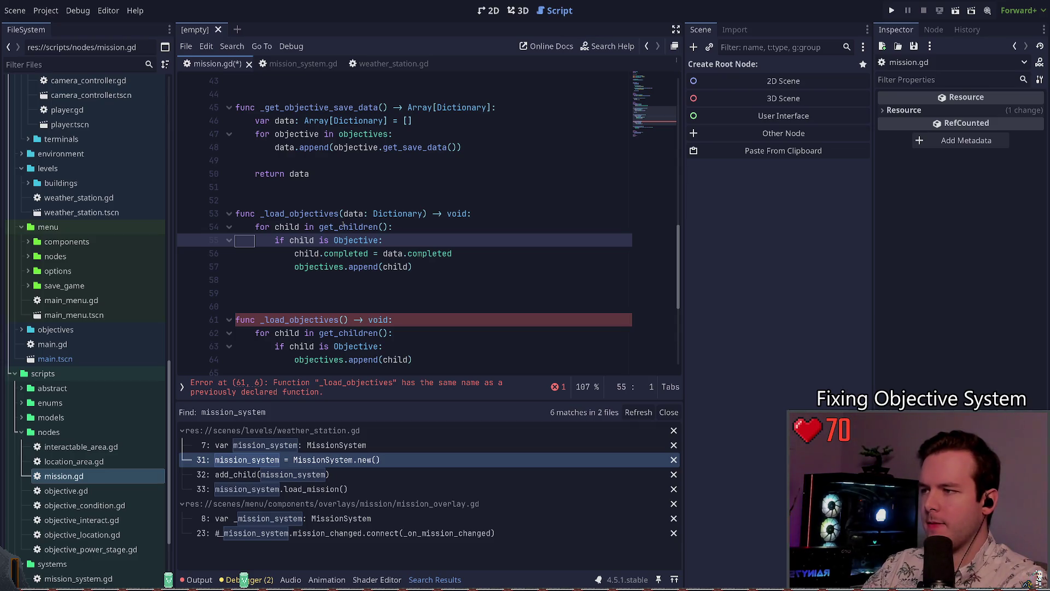
key("Down")
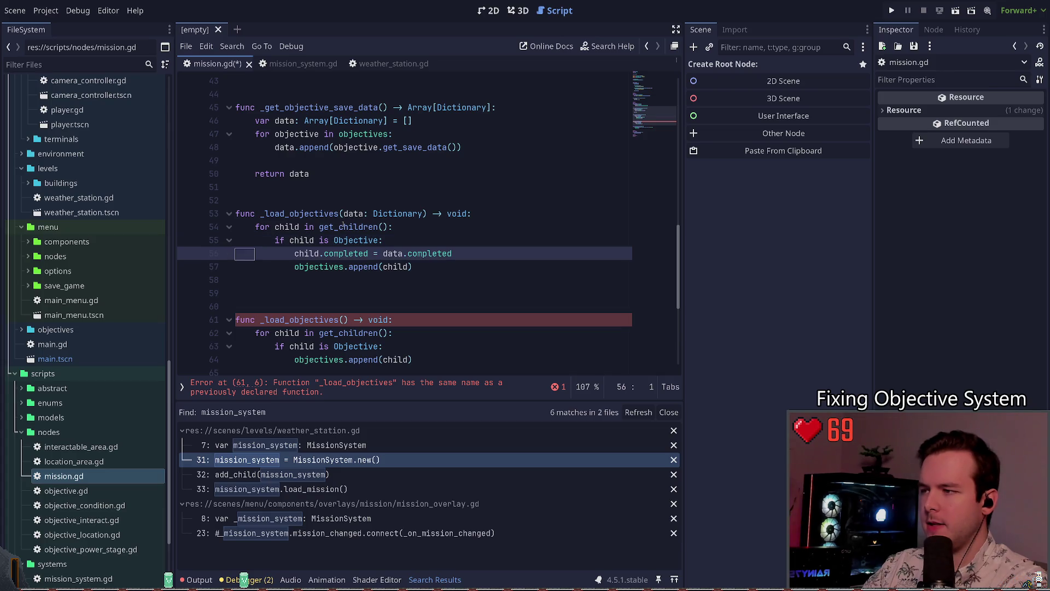
key("Up")
key("Up")
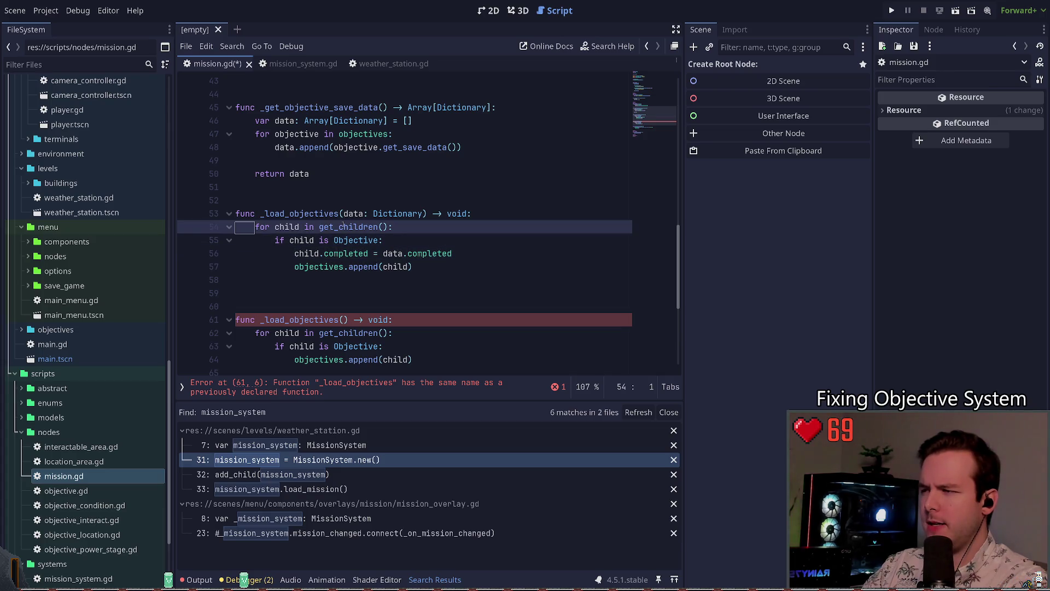
key("Right")
key("ctrl+Right")
key("ctrl+Right")
key("ctrl+Right")
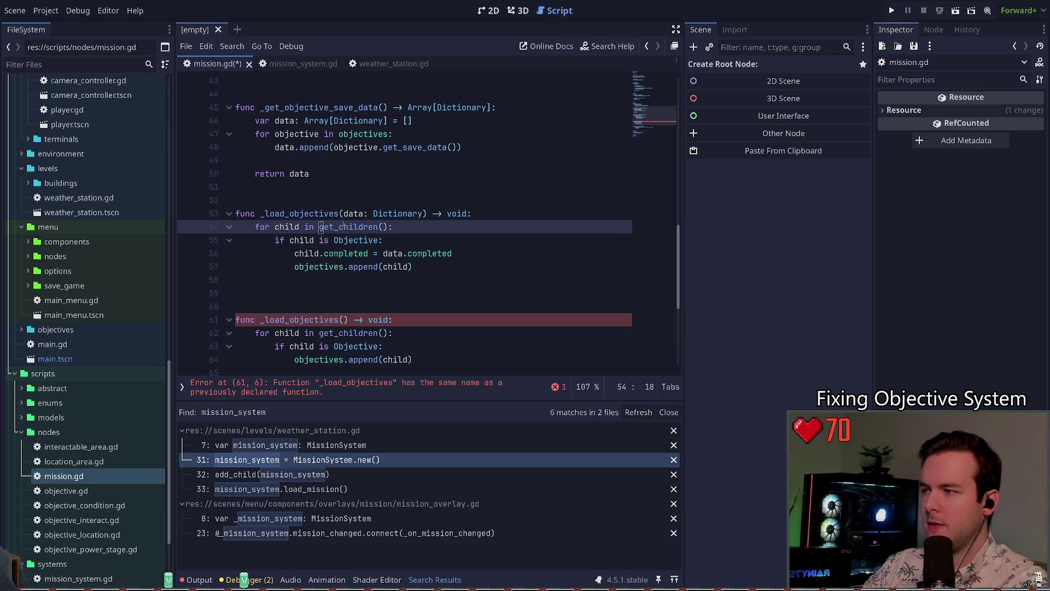
- Open a new line above the child loop and insert a range() call
key("Home")
key("Return")
key("Up")
type("zip")
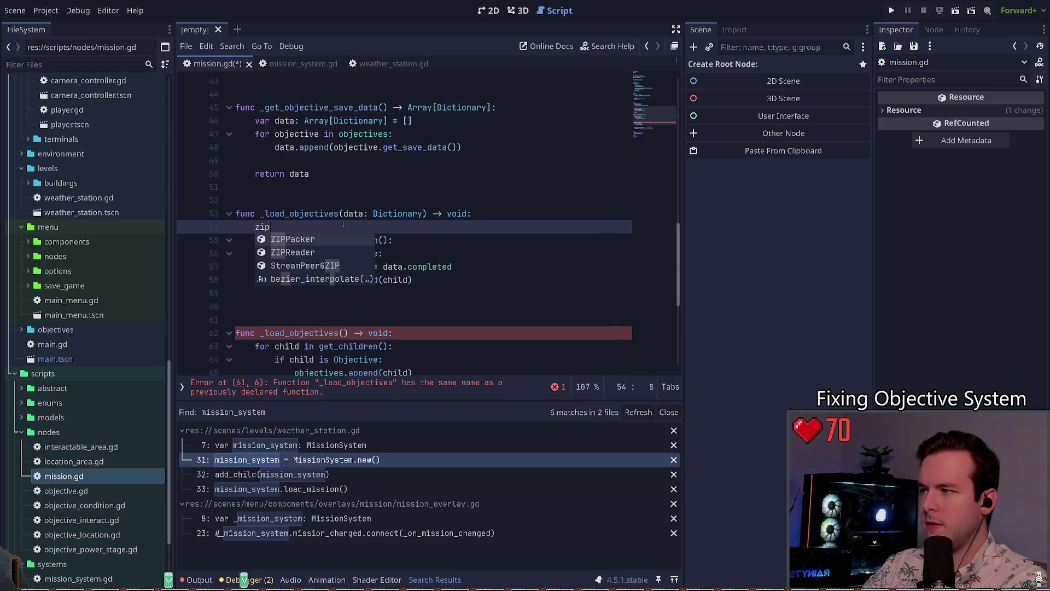
key("BackSpace")
key("BackSpace")
key("BackSpace")
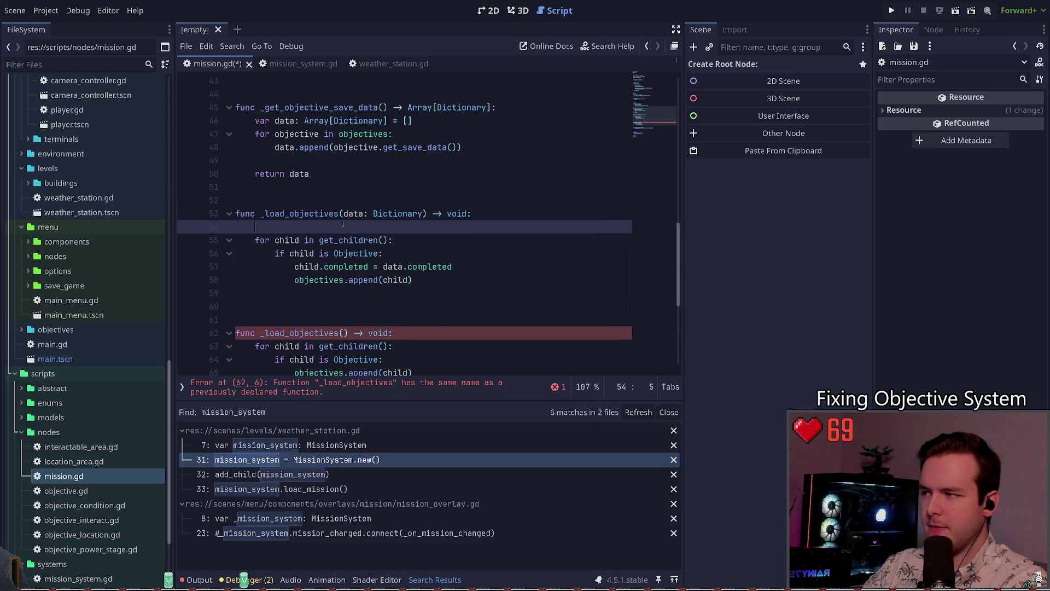
type("range")
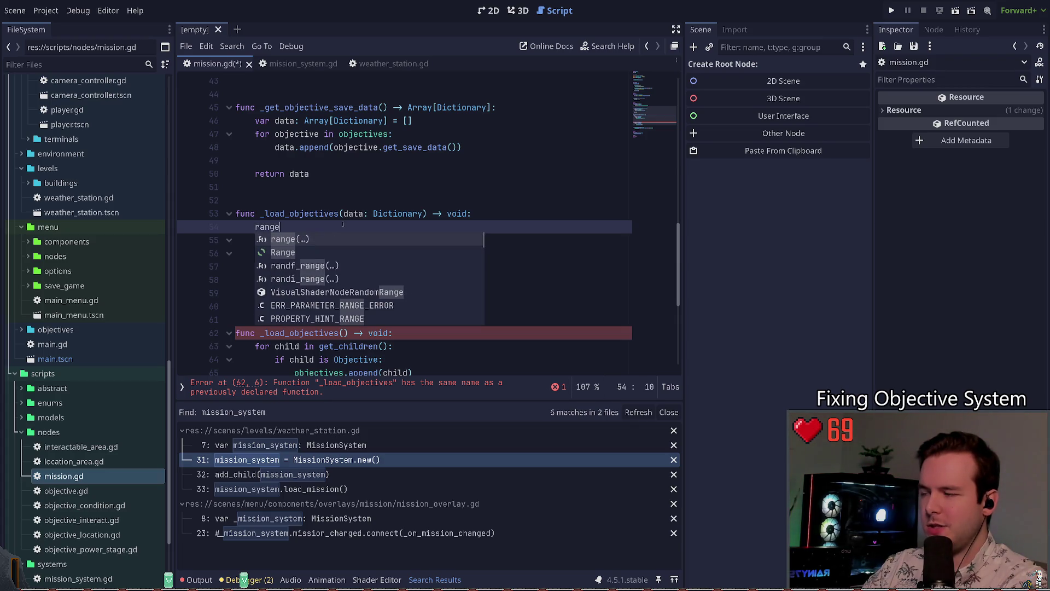
key("Return")
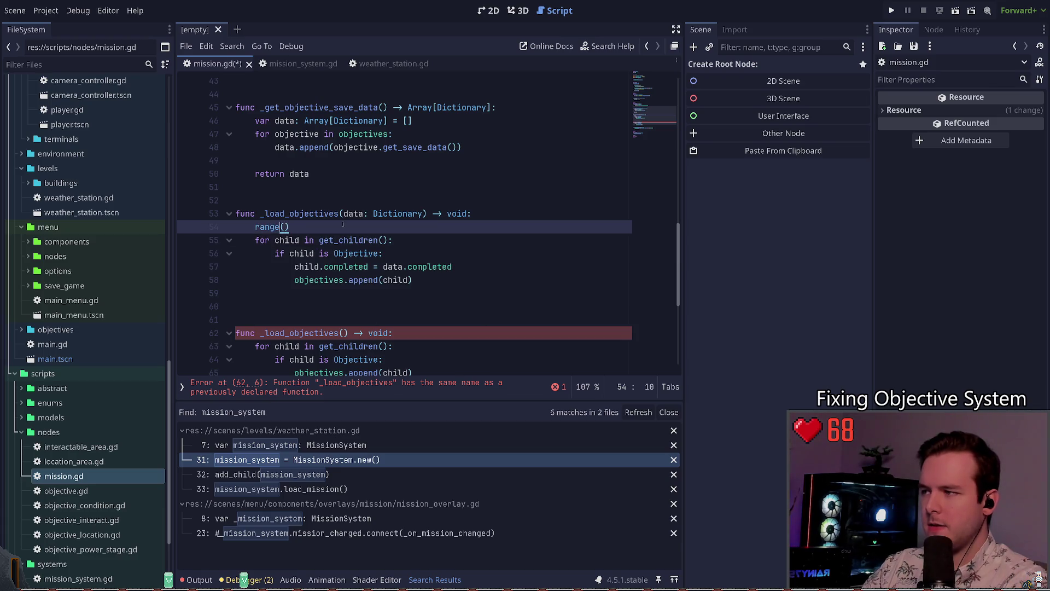
- Complete the line as 'for idx in range(get_children_count())' and save mission.gd
key("Home")
type("for idx in")
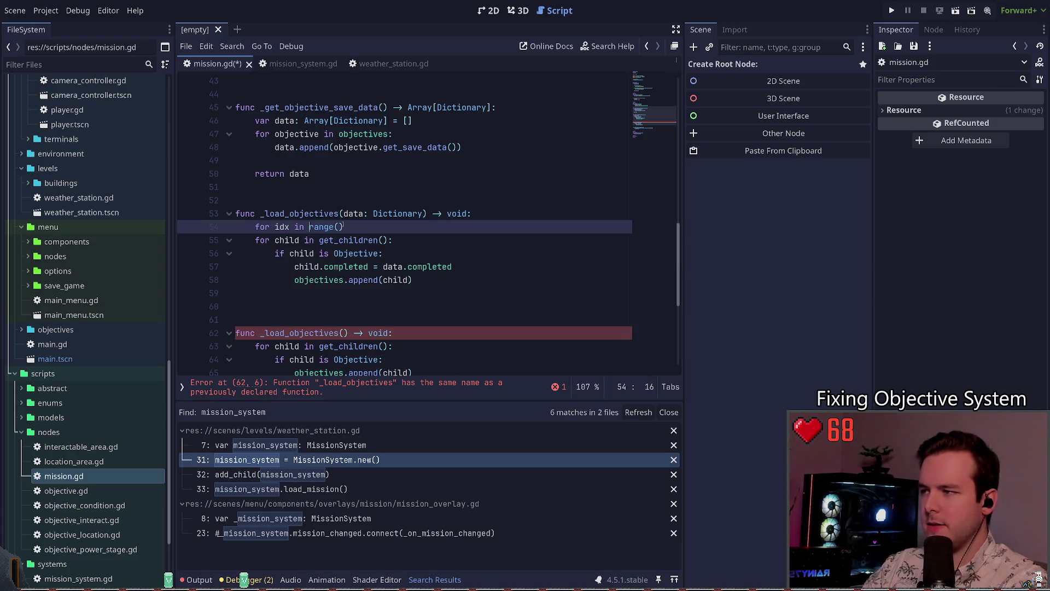
key("End")
key("Left")
type("chilr")
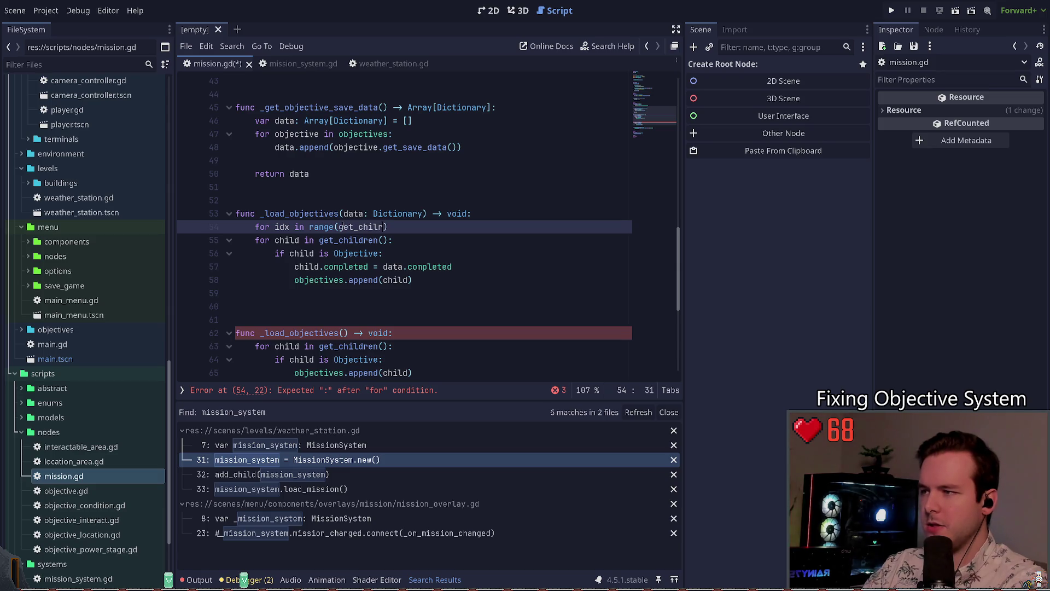
key("BackSpace")
key("BackSpace")
key("BackSpace")
key("BackSpace")
key("BackSpace")
key("BackSpace")
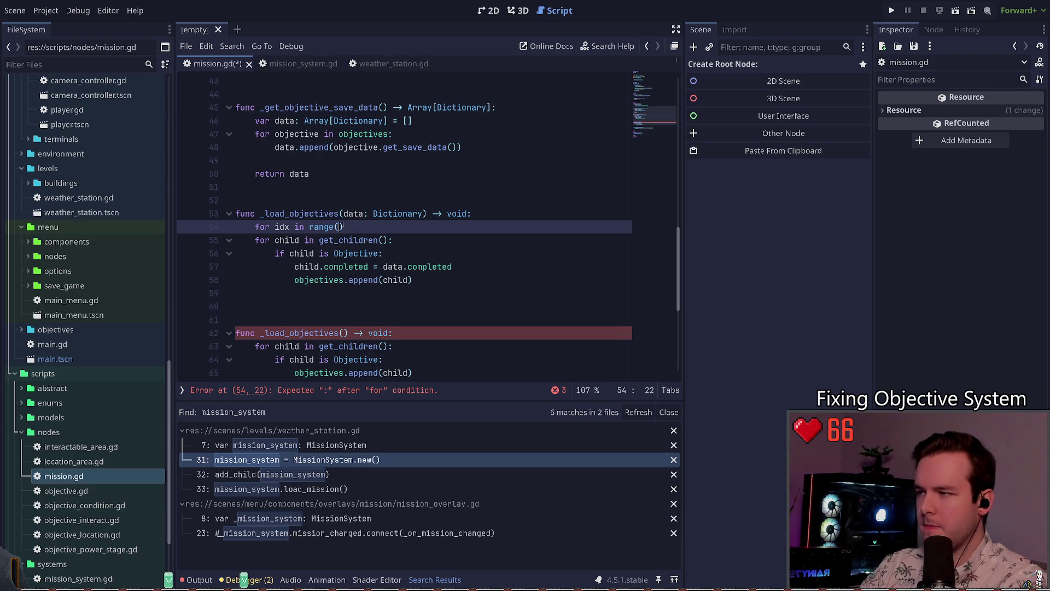
type("get_chilrdren_count(")
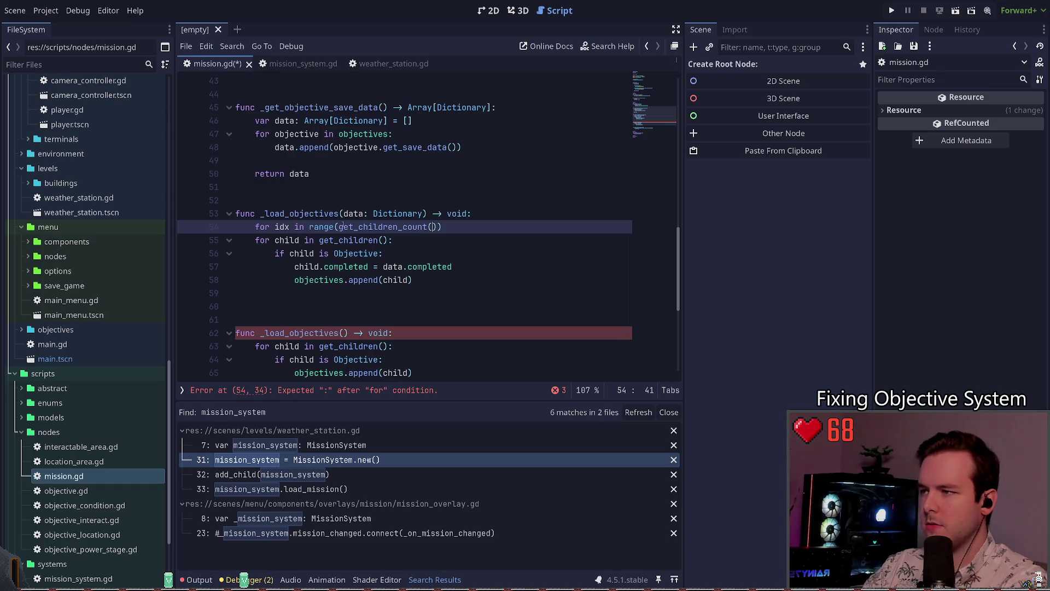
key("ctrl+s")
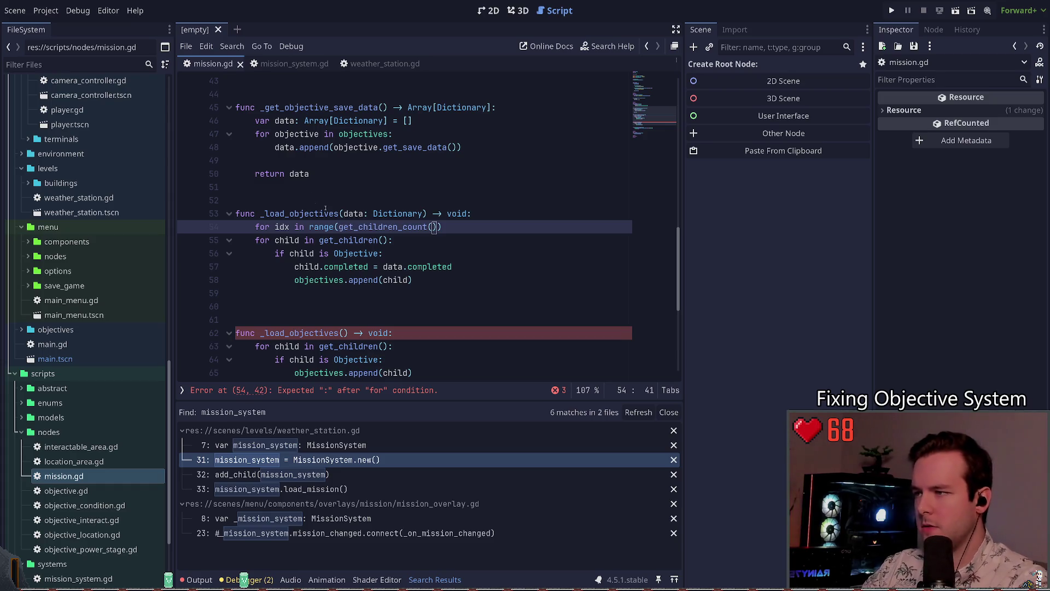
- Select the old child loop lines below the new range loop
scroll(414, 244, "down", 1)
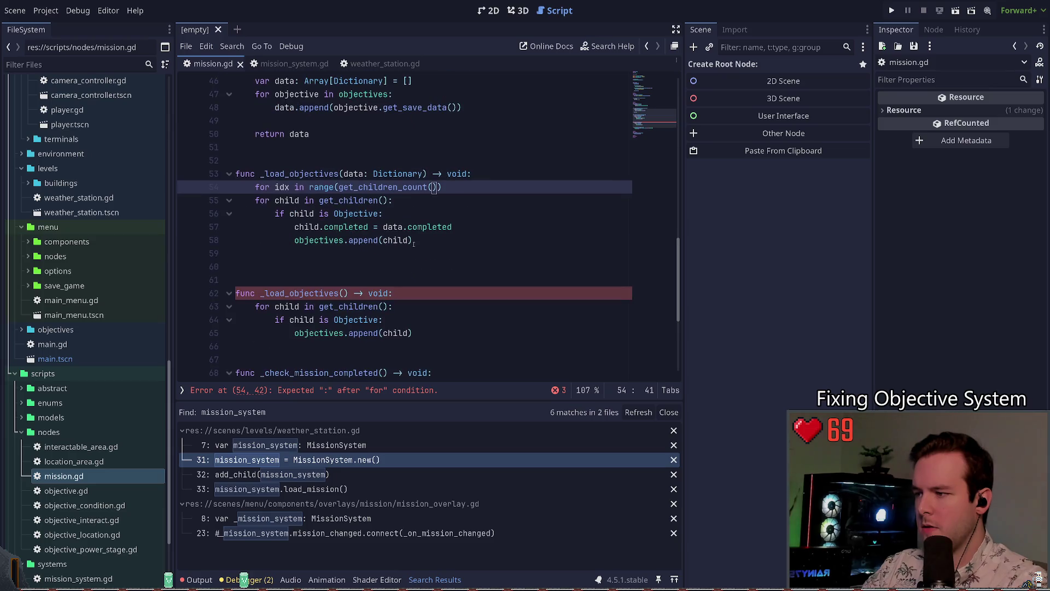
key("Down")
key("ctrl+Left")
key("ctrl+Left")
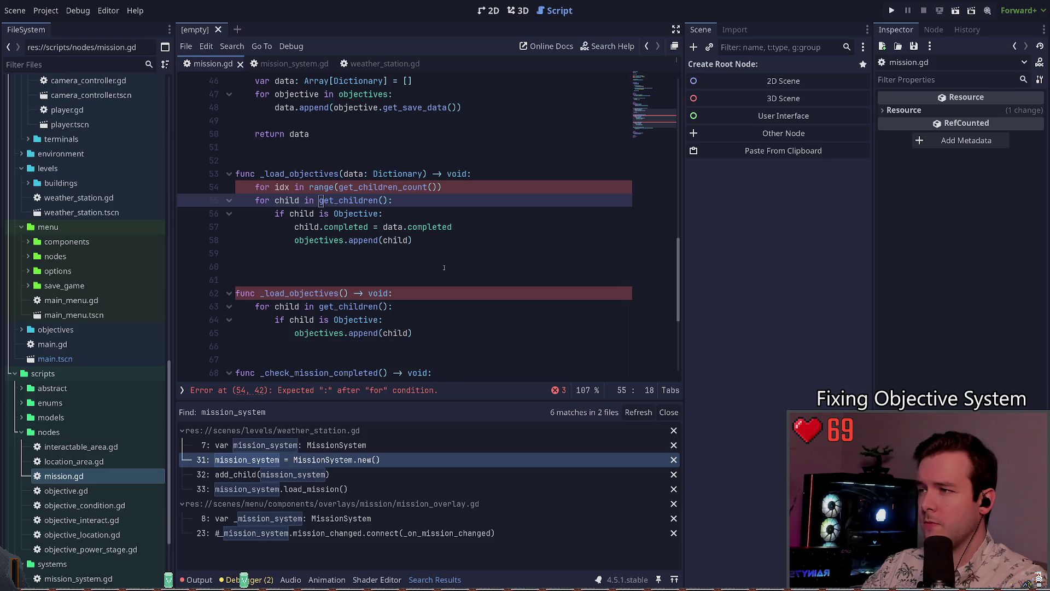
key("shift+Down")
key("shift+Down")
key("shift+Down")
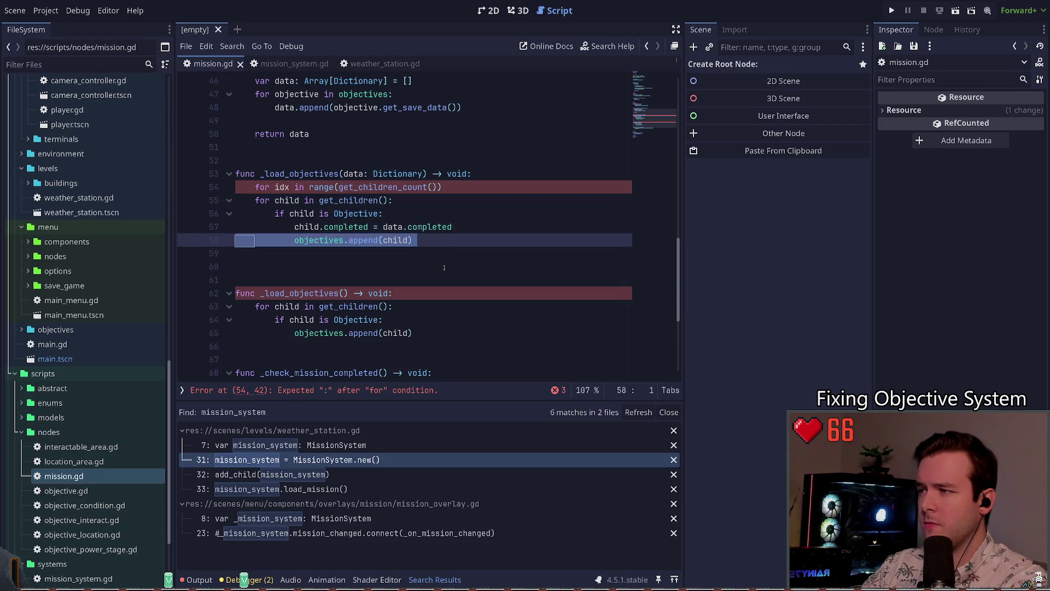
- Comment out the old child loop and give the range loop a colon and a pass body, then save
key("ctrl+k")
key("Up")
key("End")
key("Return")
key("Up")
key("End")
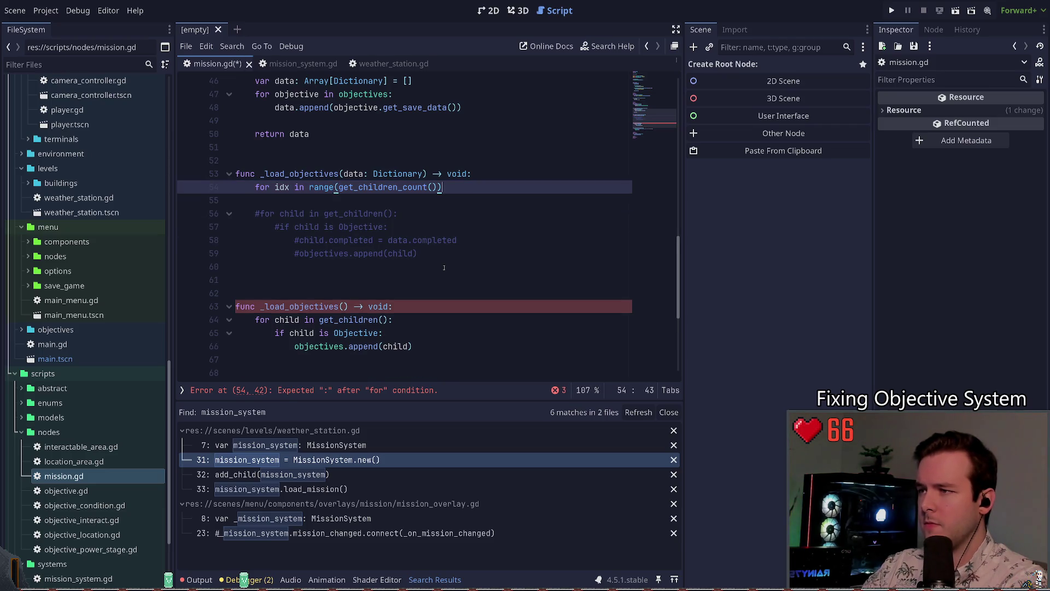
type(":")
key("Return")
type("pass")
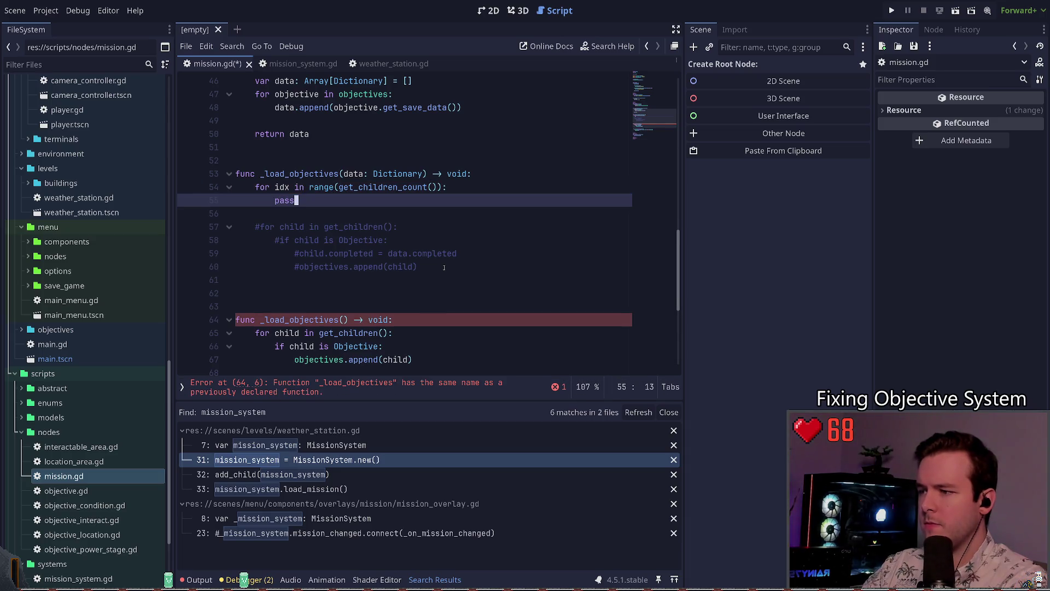
key("ctrl+s")
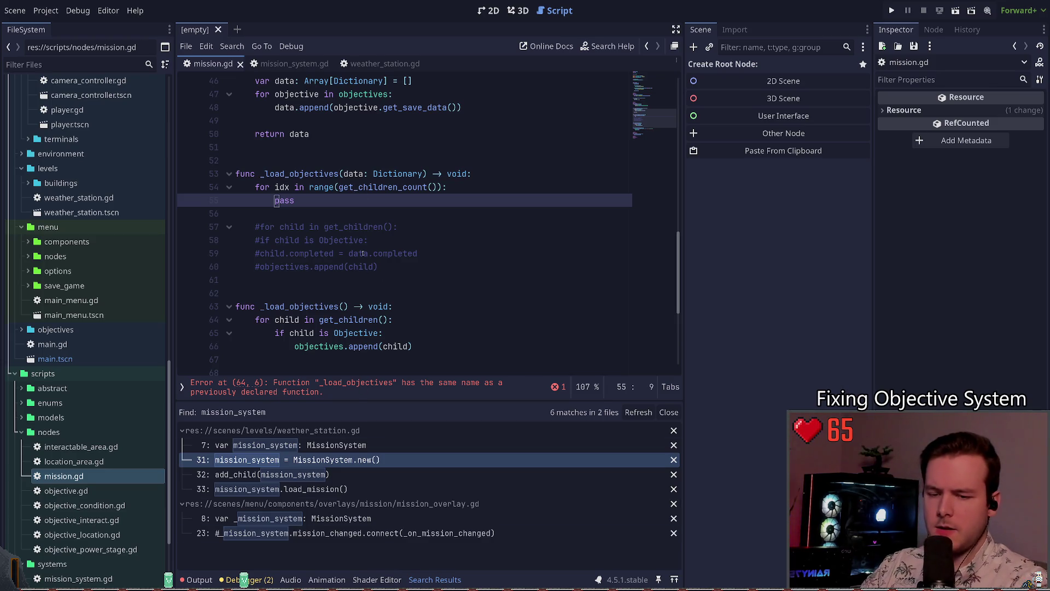
- Replace pass with an uncommented, indented copy of the Objective check line
left_click(379, 202)
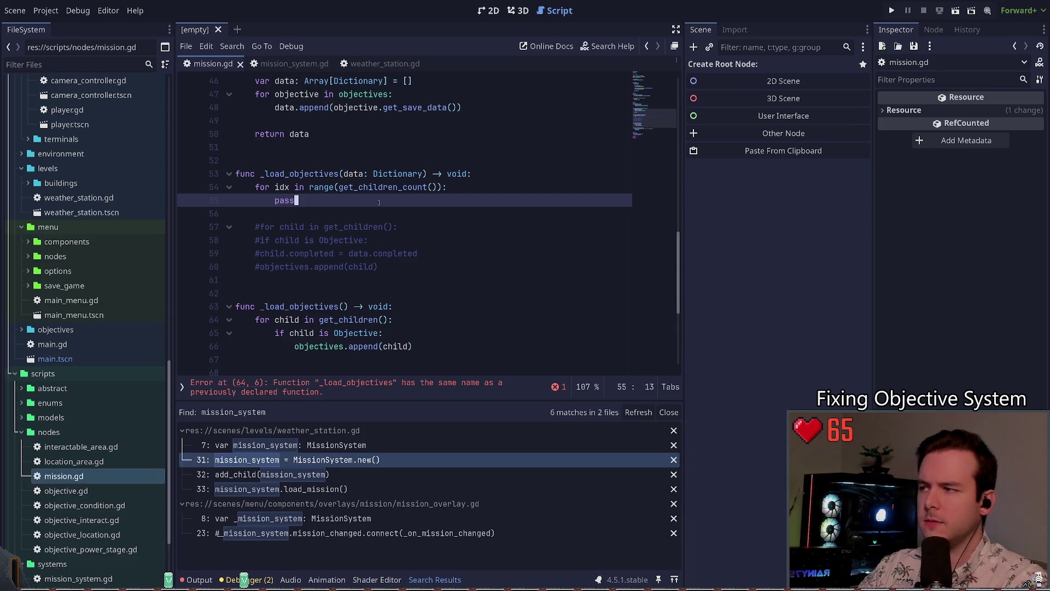
key("BackSpace")
key("BackSpace")
key("BackSpace")
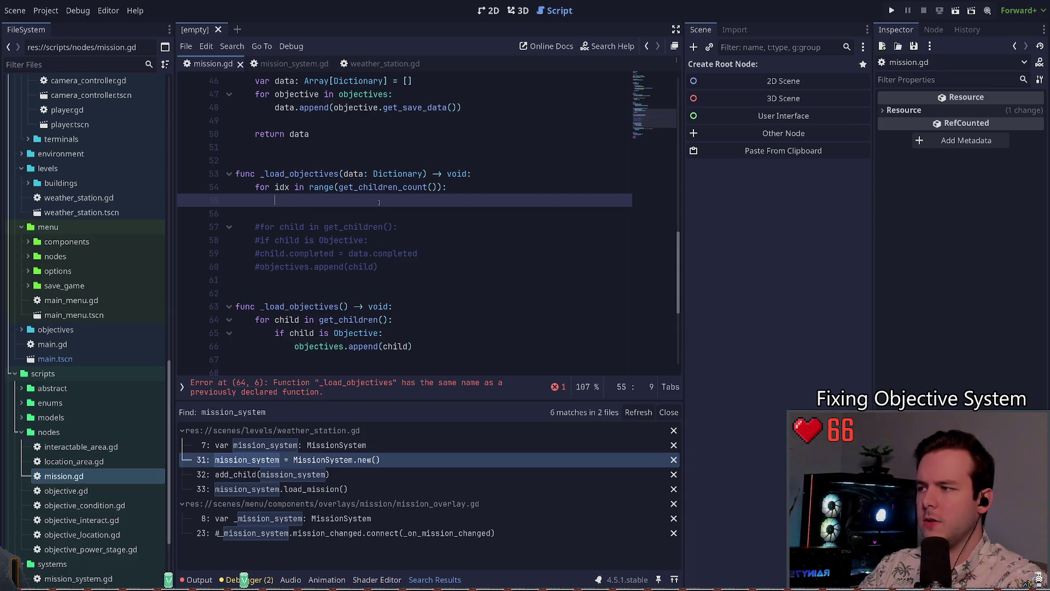
key("Down")
key("Down")
key("Down")
key("ctrl+c")
left_click(379, 202)
key("ctrl+v")
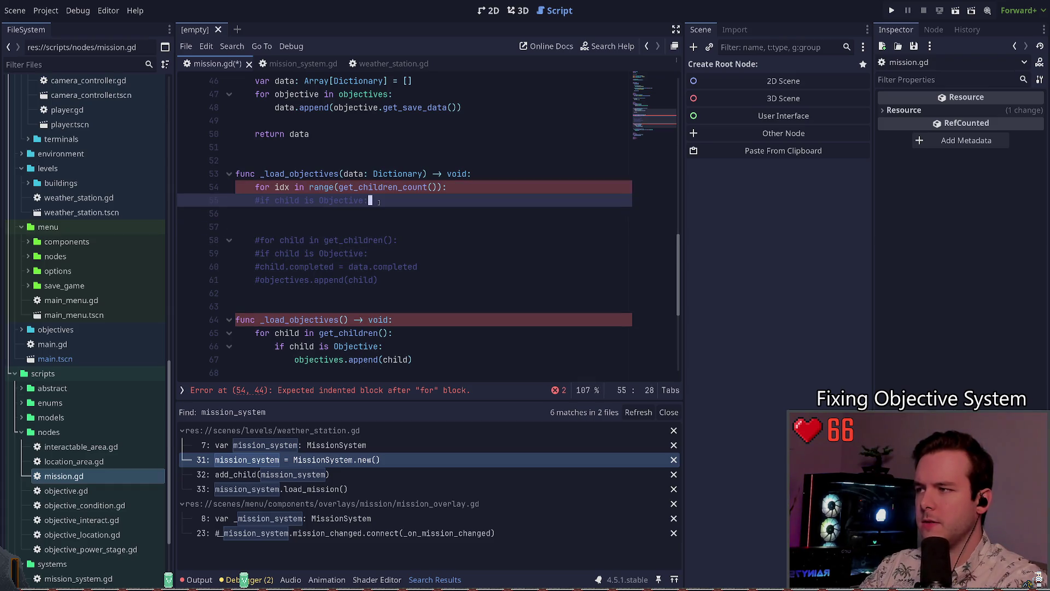
key("ctrl+k")
key("Tab")
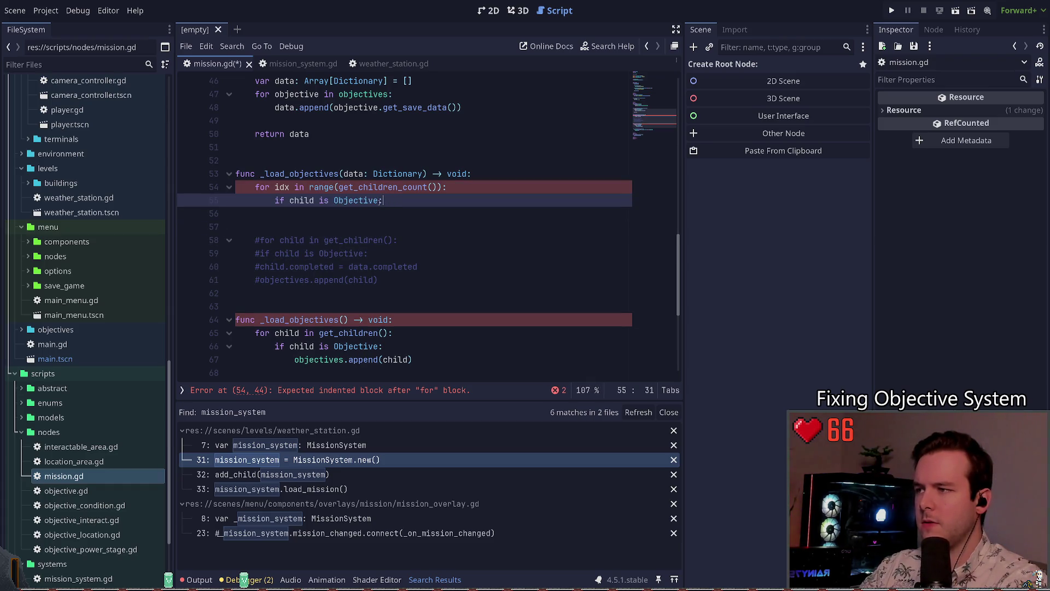
- Turn the check into 'if not child is Objective' followed by continue
key("ctrl+Left")
key("ctrl+Left")
type("not")
key("End")
key("Return")
type("continue")
key("Return")
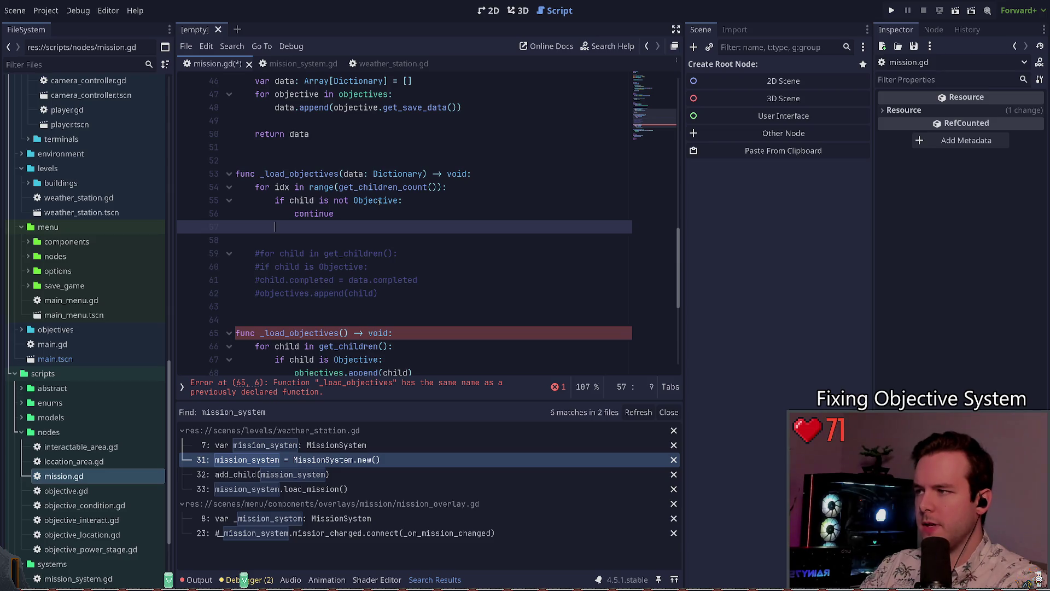
- Add 'child.completed = data[idx].completed' inside the index loop
type("child.")
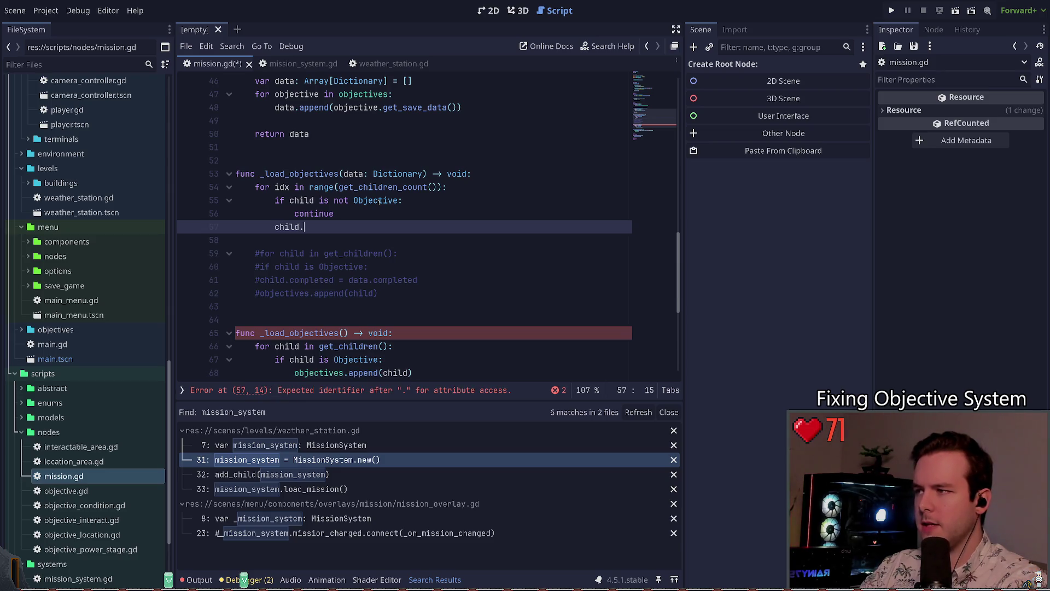
type("com")
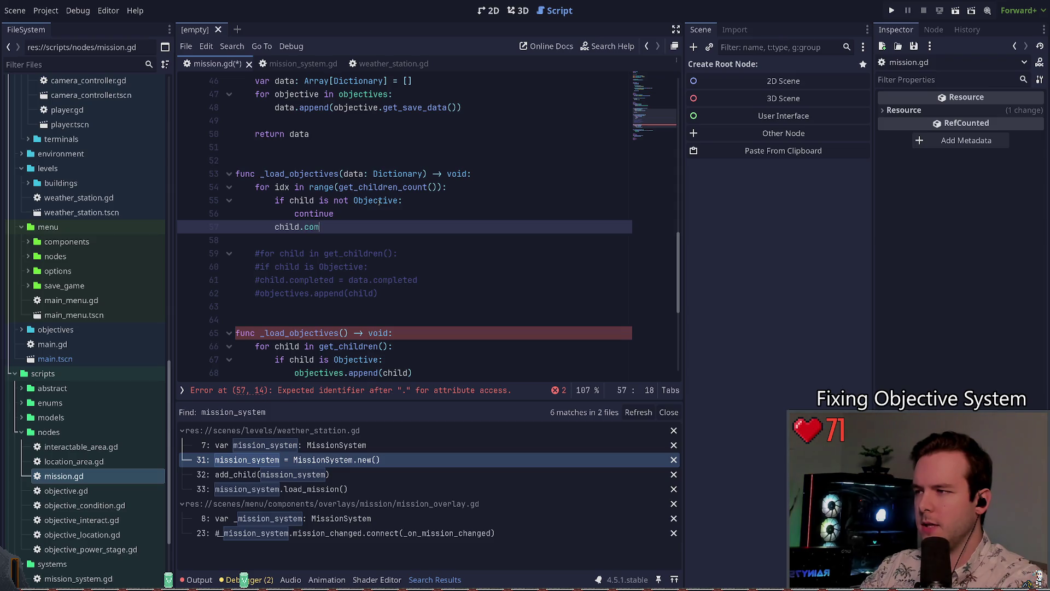
type("pleted = dat")
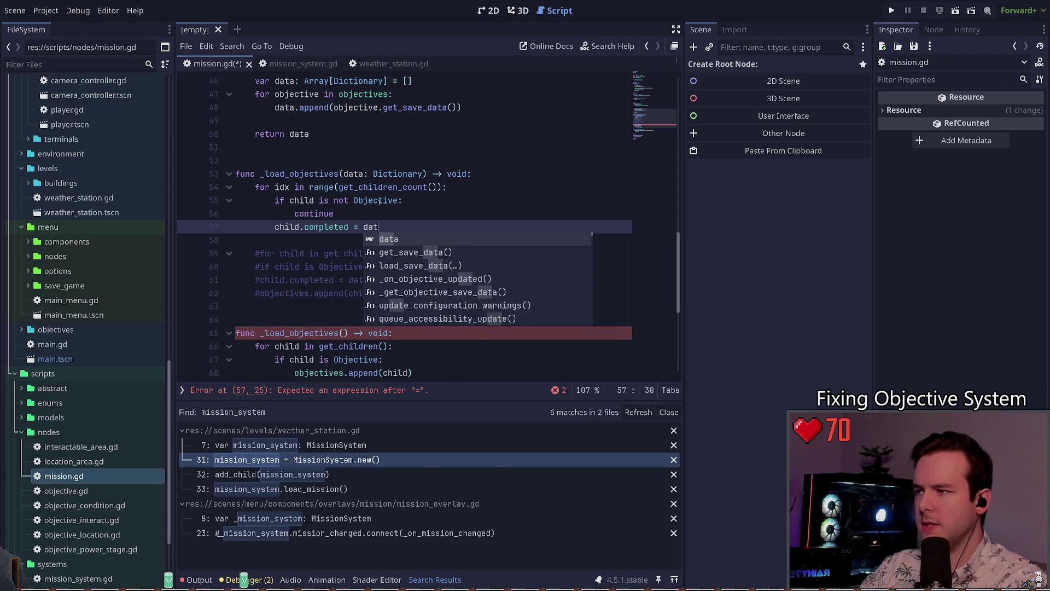
type("a[idx].completed")
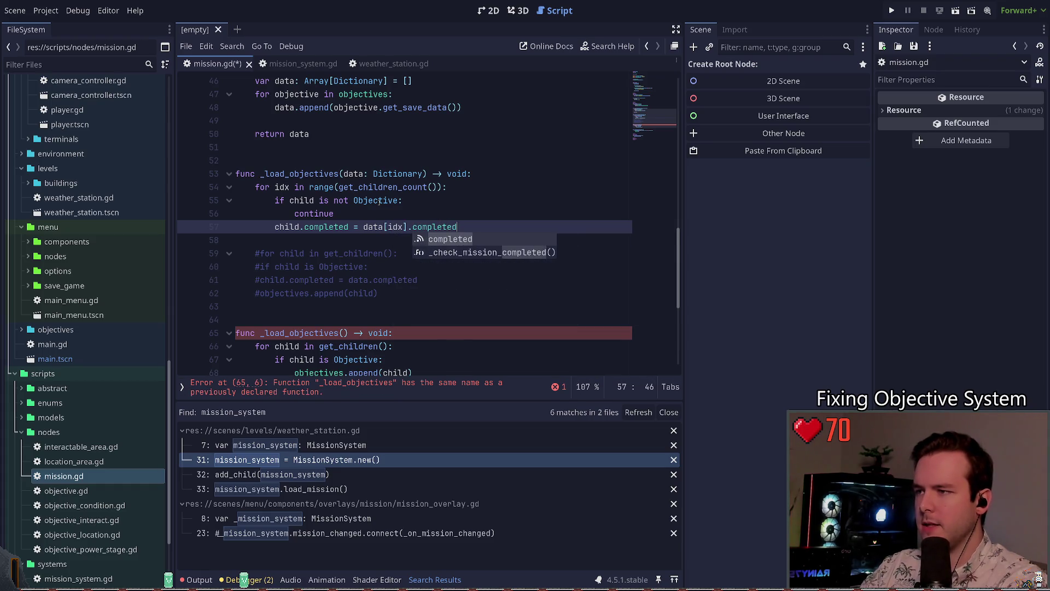
key("Escape")
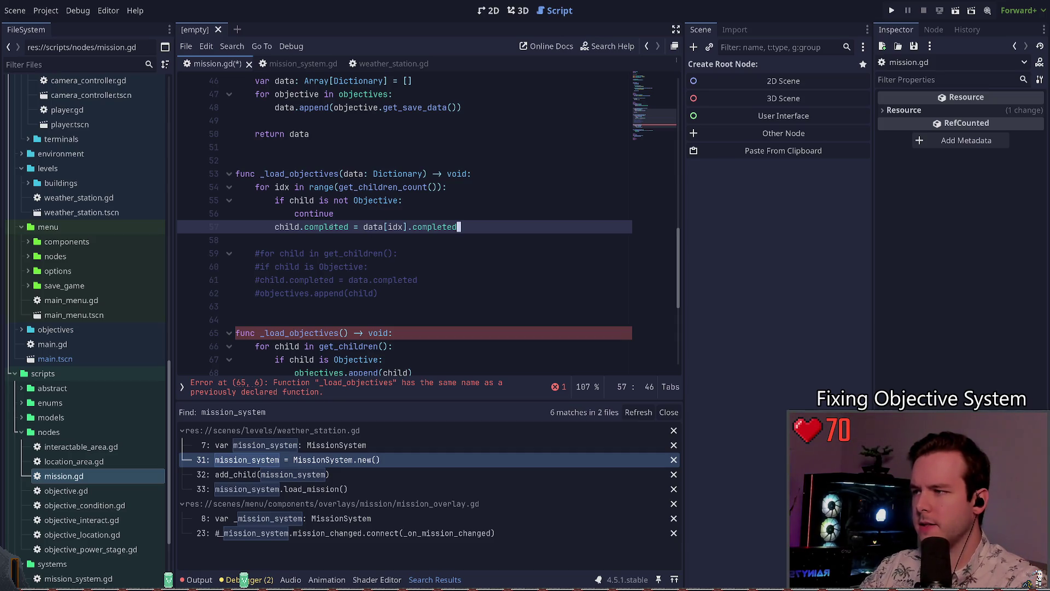
scroll(331, 226, "up", 15)
scroll(385, 238, "down", 14)
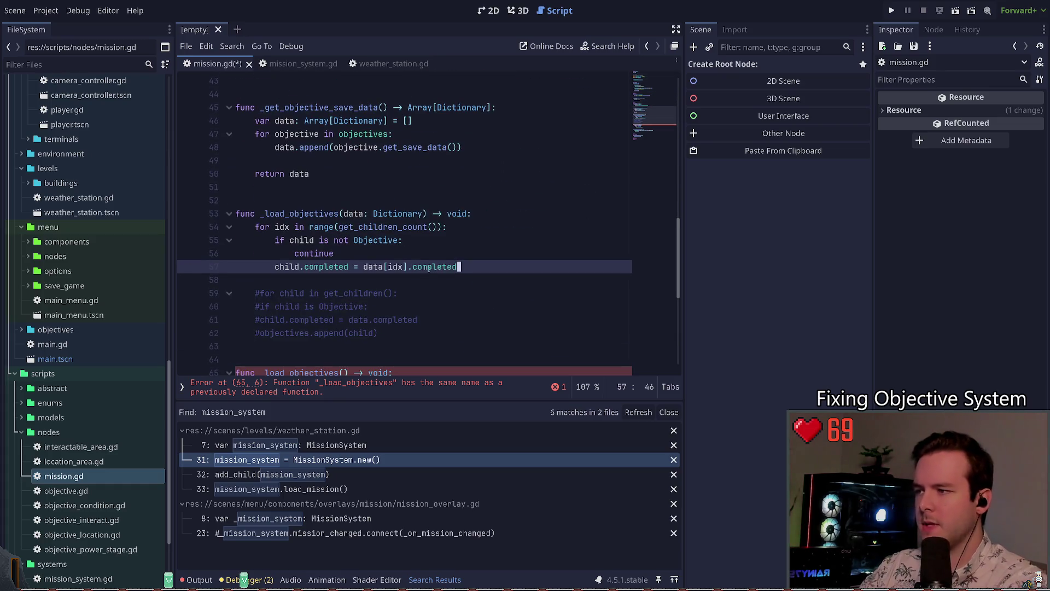
- Add 'objectives.append(child)' after the completed assignment and save the script
key("Return")
type("objec")
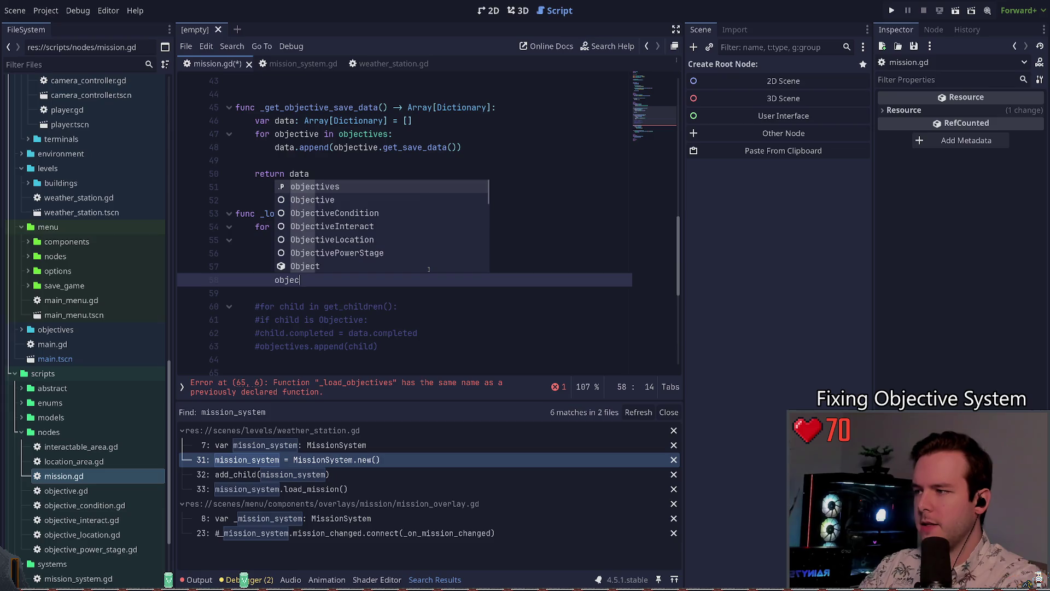
type("tives.snapp")
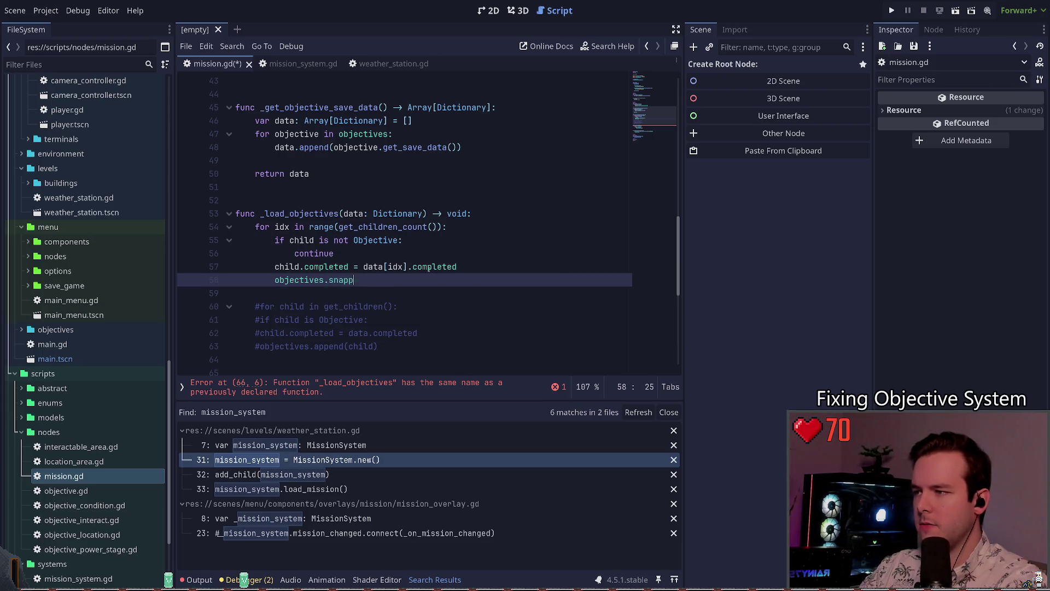
key("BackSpace")
type("append(")
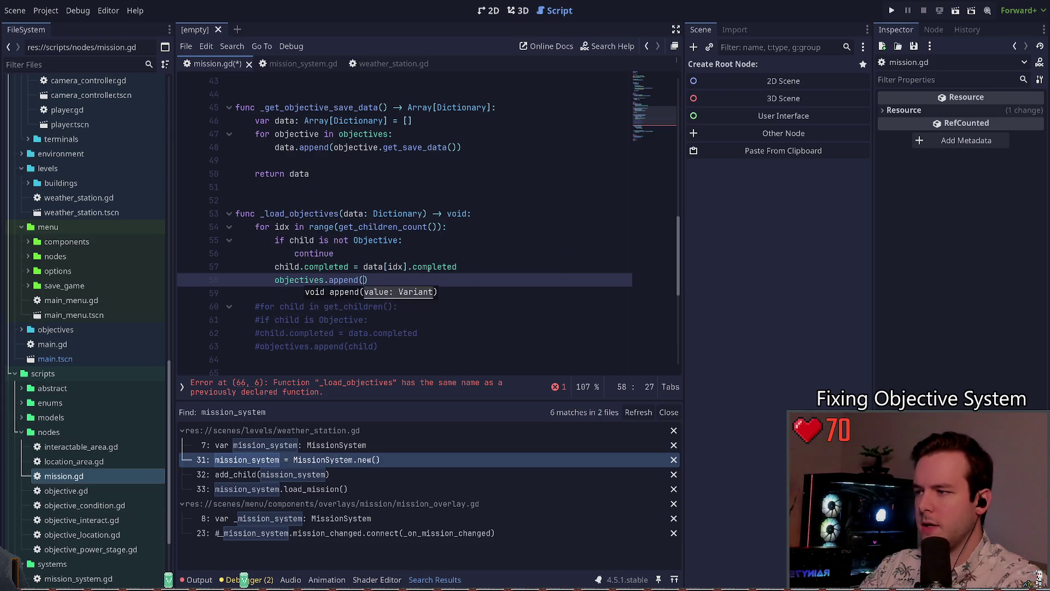
type("child")
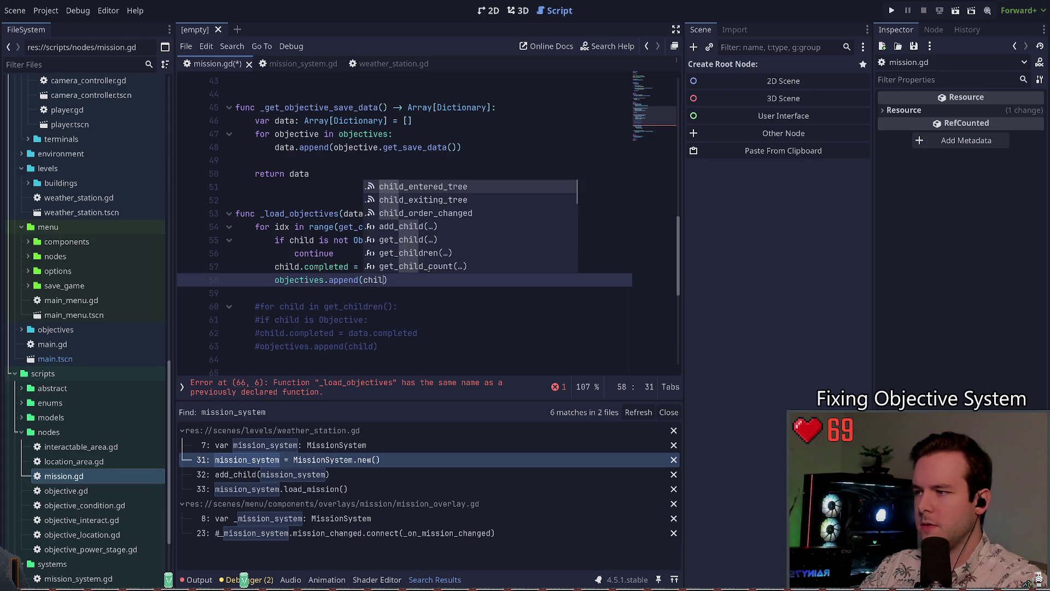
key("ctrl+s")
left_click(327, 280)
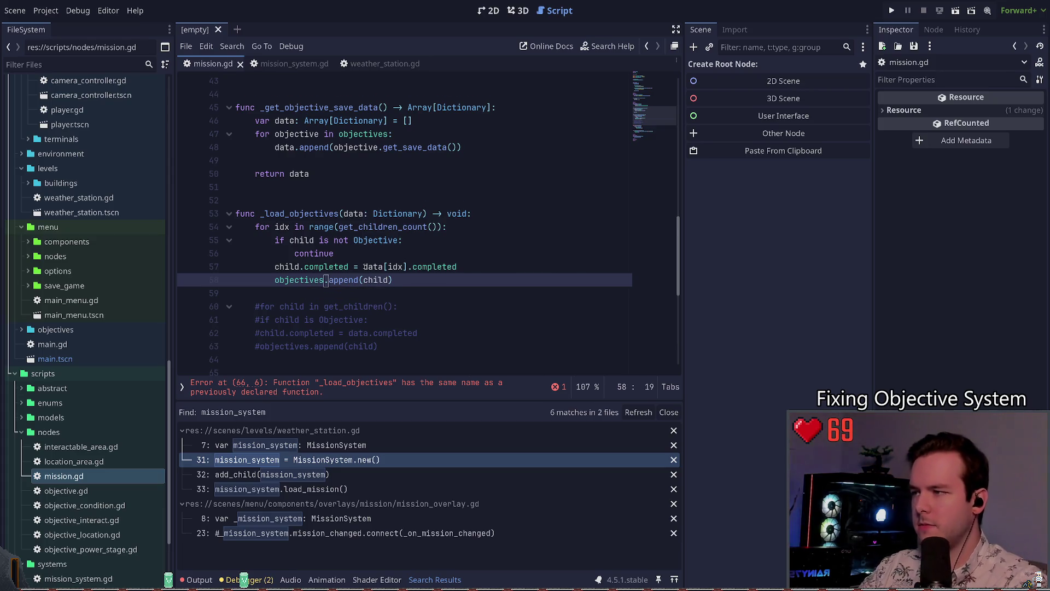
- Declare 'var child: Node = get_child(idx)' on a new line under the index loop header
scroll(399, 229, "down", 2)
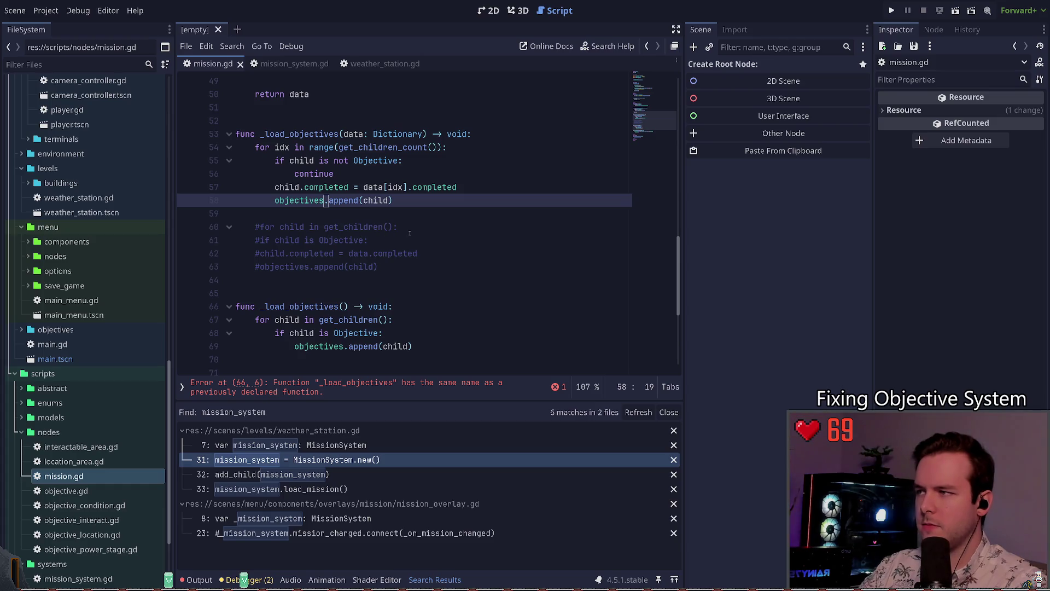
double_click(300, 160)
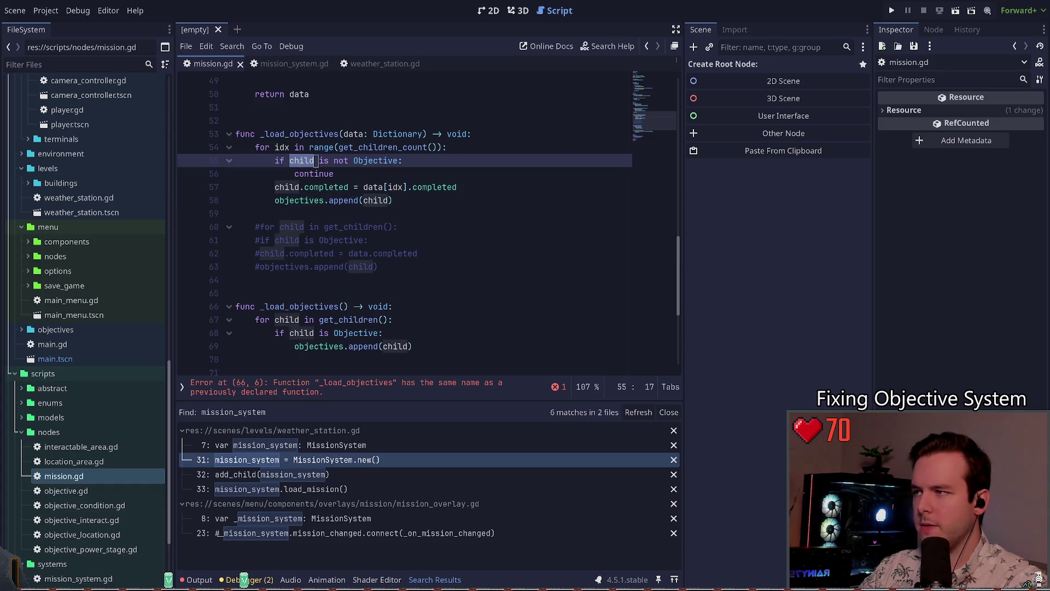
left_click(457, 148)
key("Return")
type("var ")
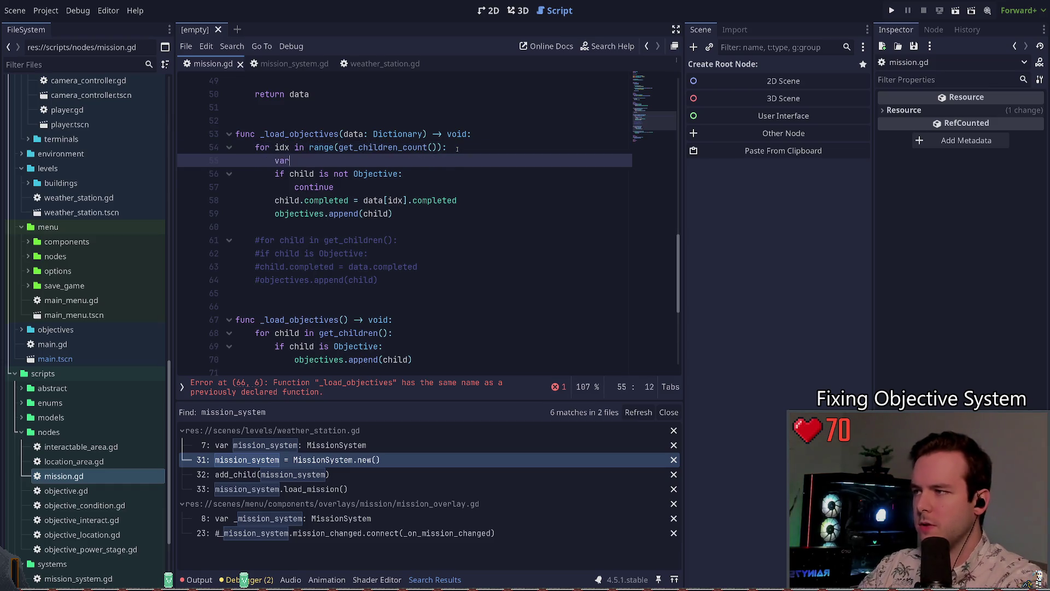
type("child =")
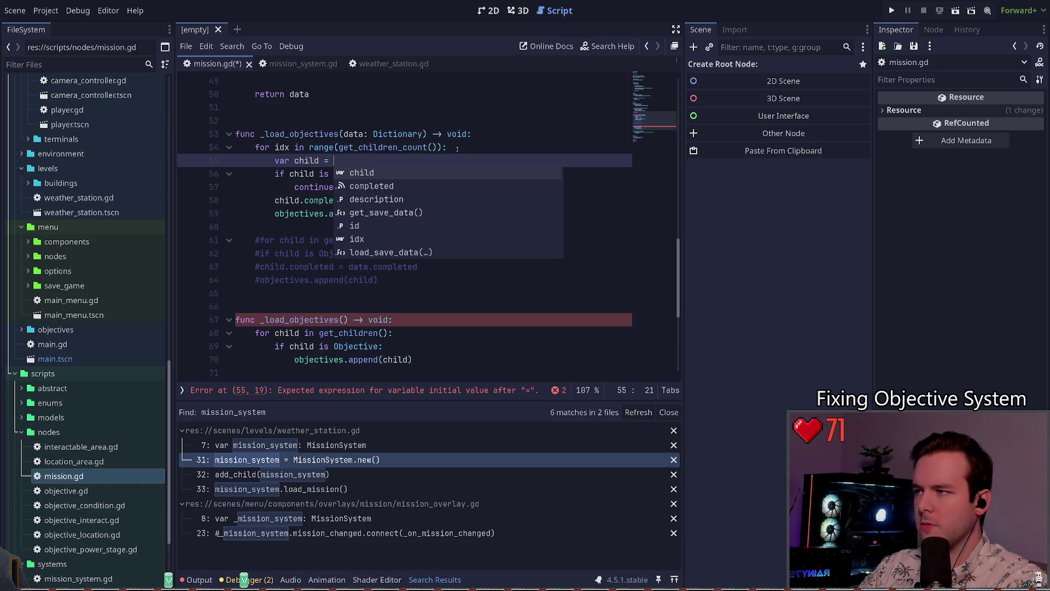
type(": Objective =")
key("BackSpace")
key("BackSpace")
key("BackSpace")
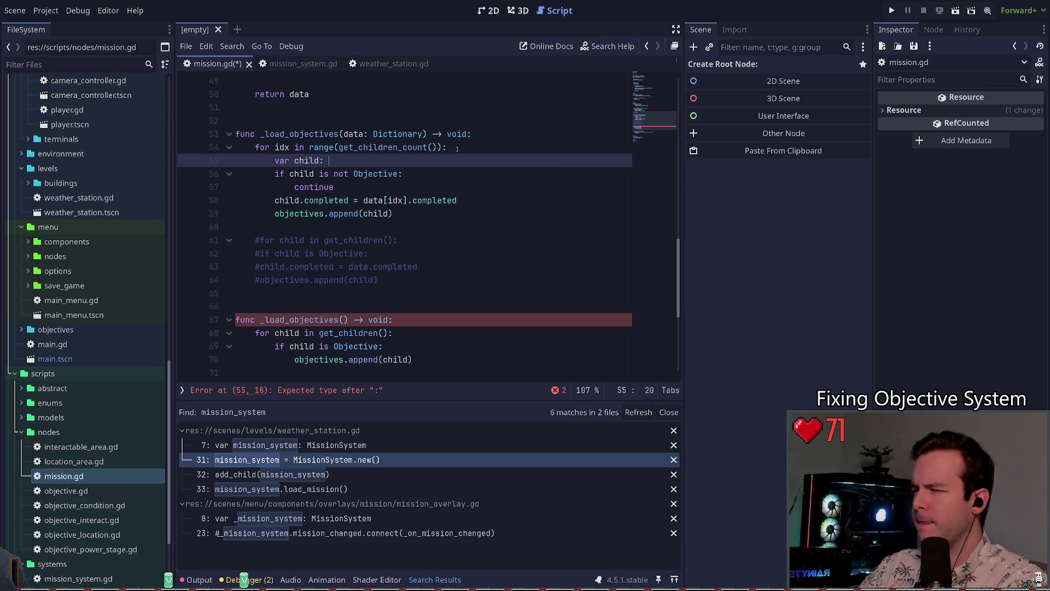
type("Node = ")
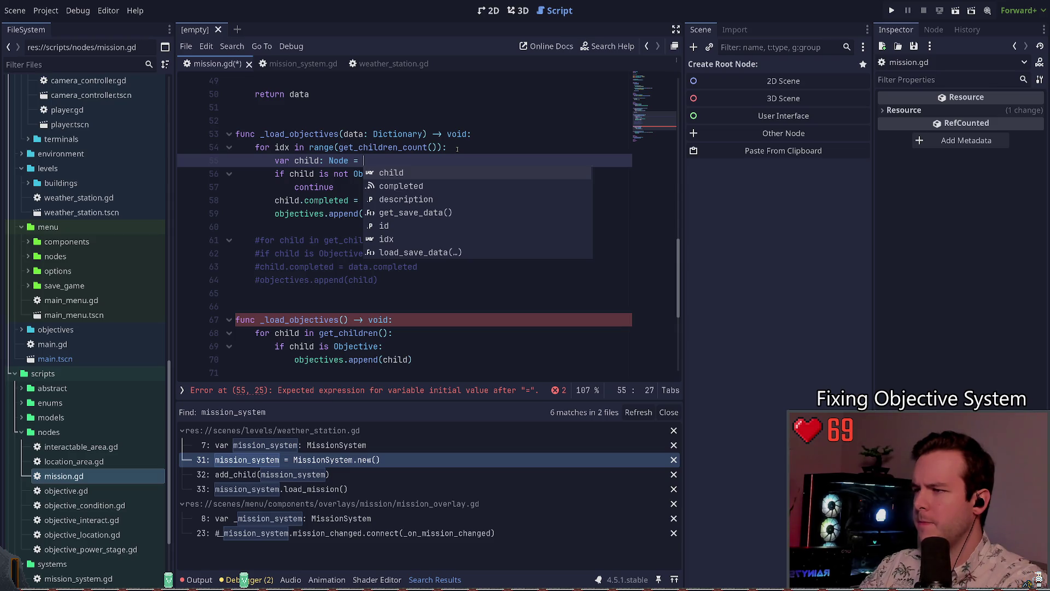
type("get")
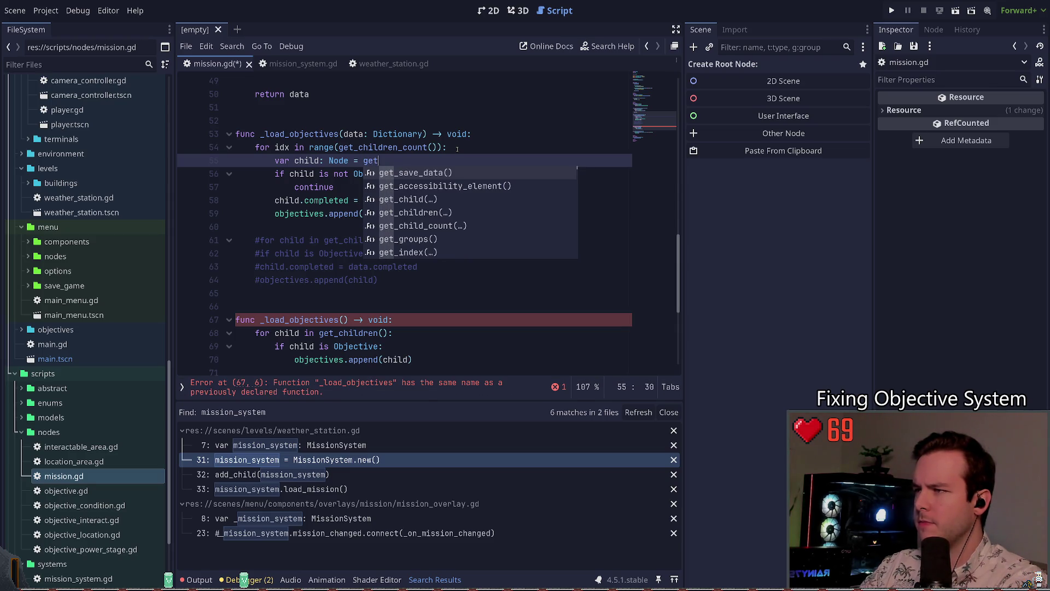
type("_chil")
key("BackSpace")
key("BackSpace")
key("BackSpace")
type("index(")
key("Escape")
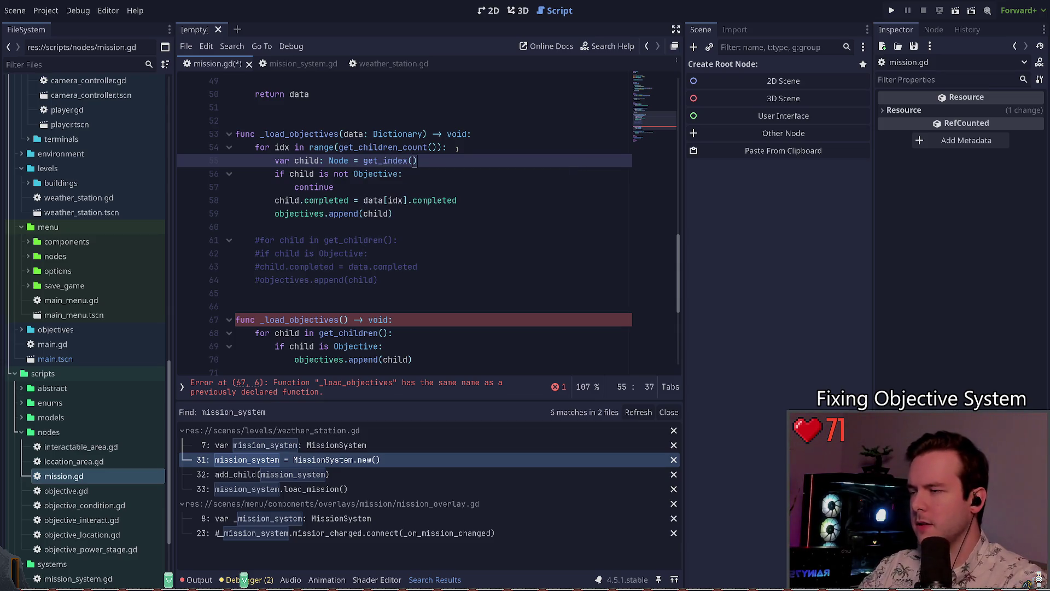
key("BackSpace")
key("BackSpace")
key("BackSpace")
type("child(idx")
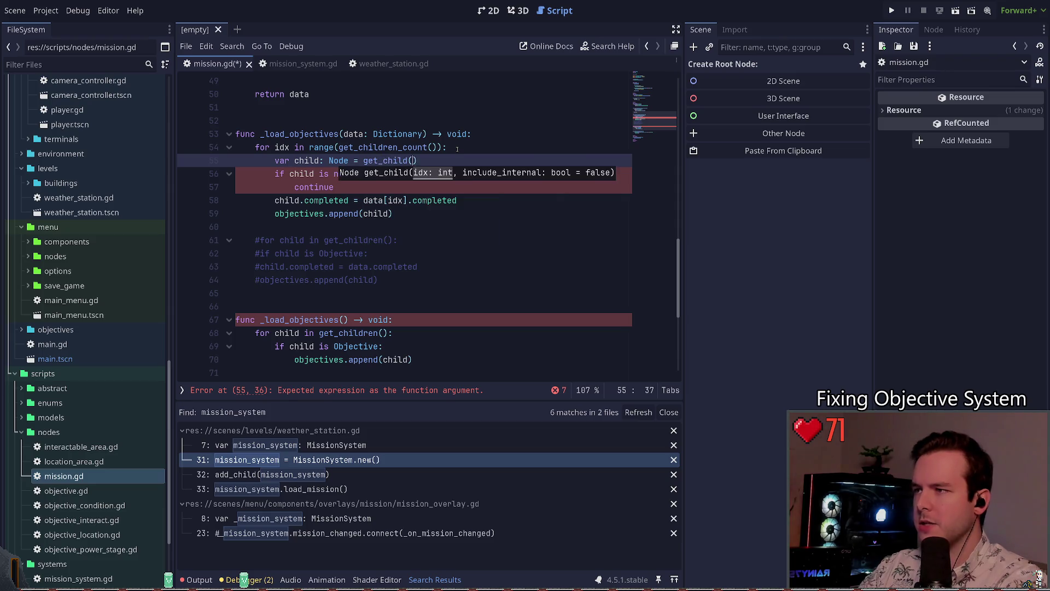
key("Escape")
- Save mission.gd and jump to the duplicate _load_objectives error
key("ctrl+s")
key("ctrl+Left")
key("ctrl+Left")
key("ctrl+Left")
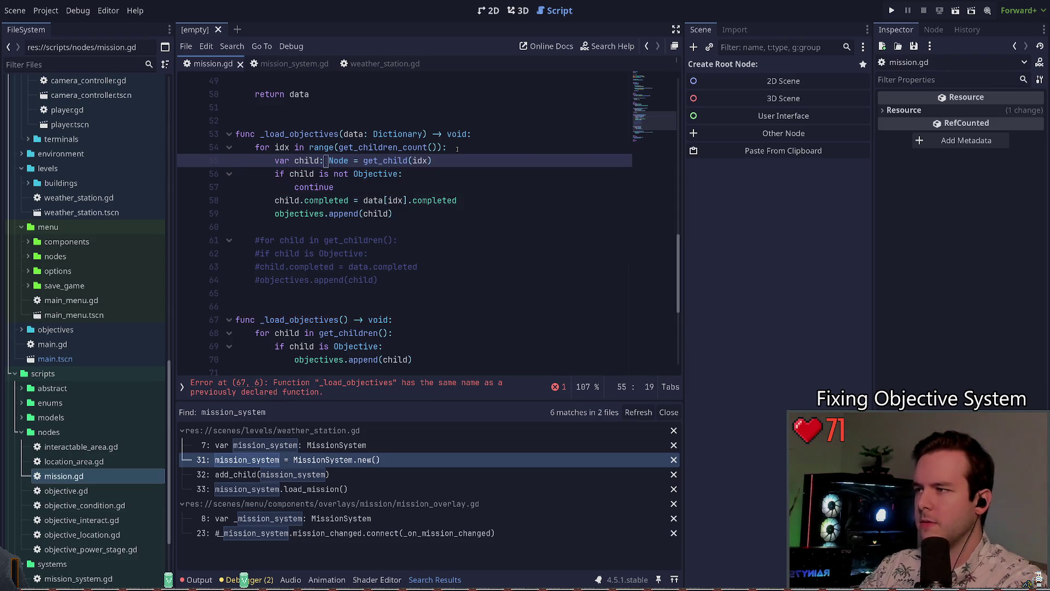
key("Down")
key("Down")
key("End")
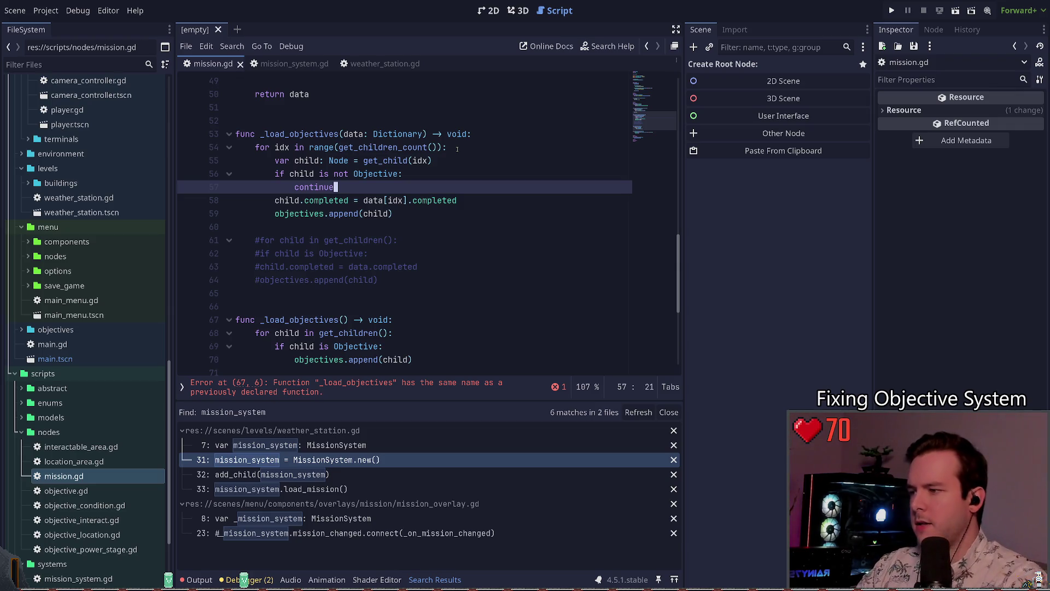
left_click(324, 388)
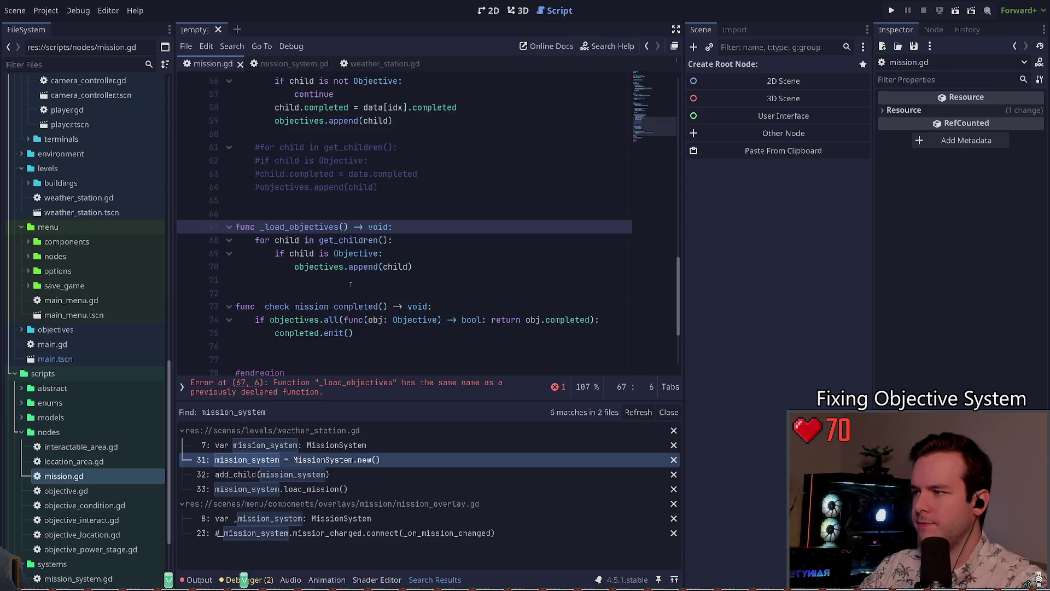
- Comment out the old parameterless _load_objectives function on lines 67–70
left_click(389, 253)
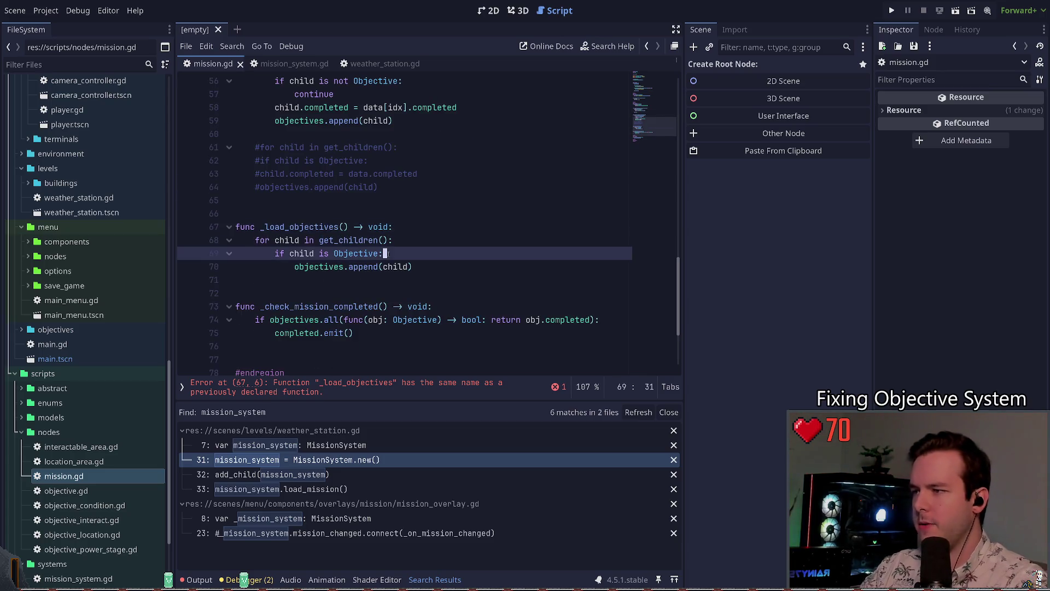
key("Down")
key("shift+Up")
key("shift+Up")
key("shift+Up")
key("shift+Home")
key("ctrl+k")
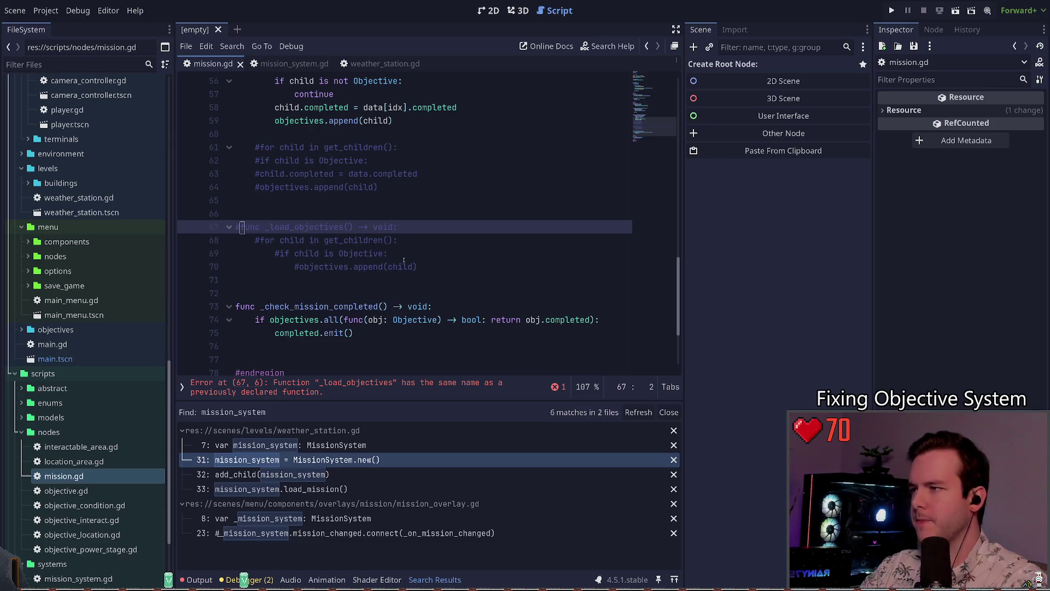
- Go to the _ready call on line 16 flagged for too few arguments
scroll(379, 263, "up", 6)
left_click(380, 261)
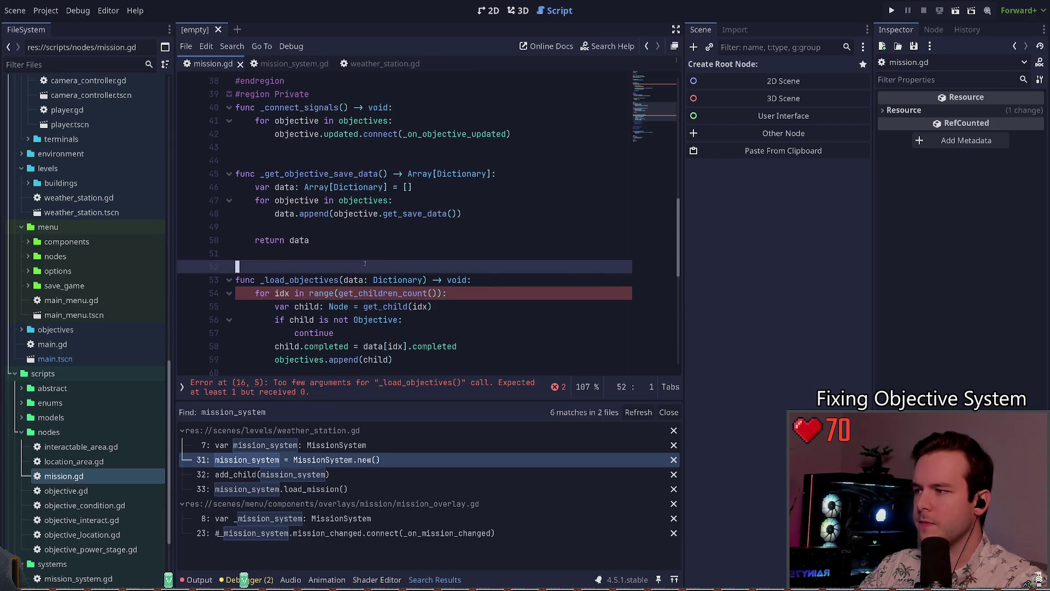
scroll(380, 260, "down", 1)
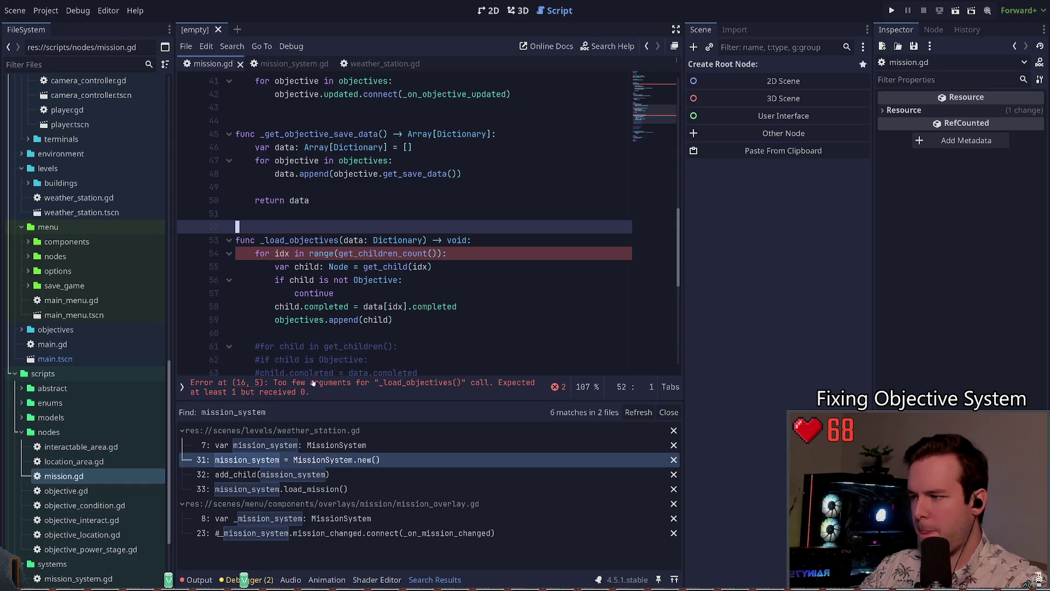
left_click(363, 389)
left_click(339, 227)
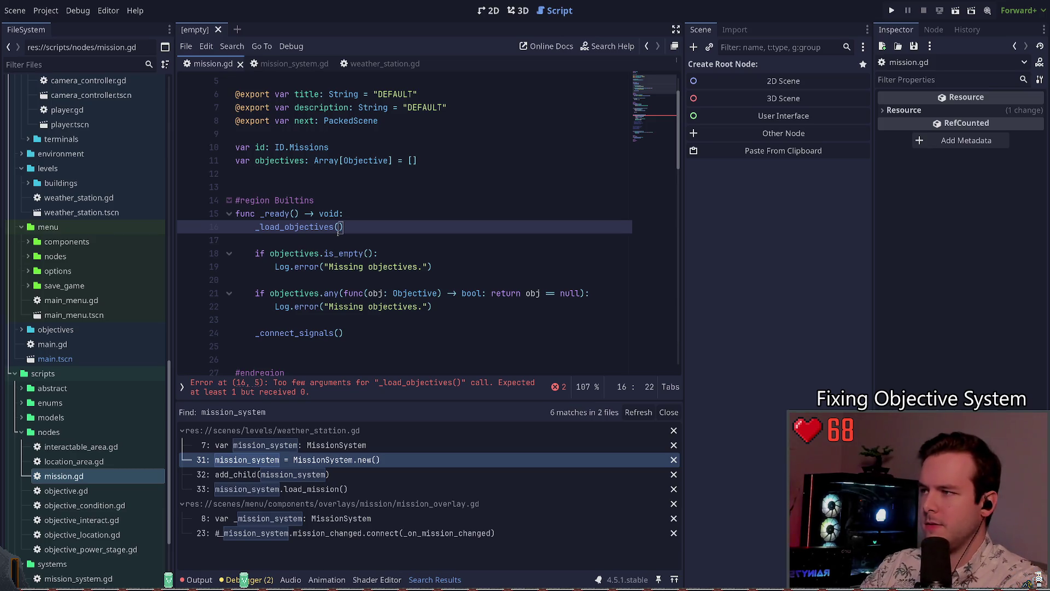
- Delete the _load_objectives() call from _ready and save the script
key("ctrl+shift+k")
key("ctrl+shift+k")
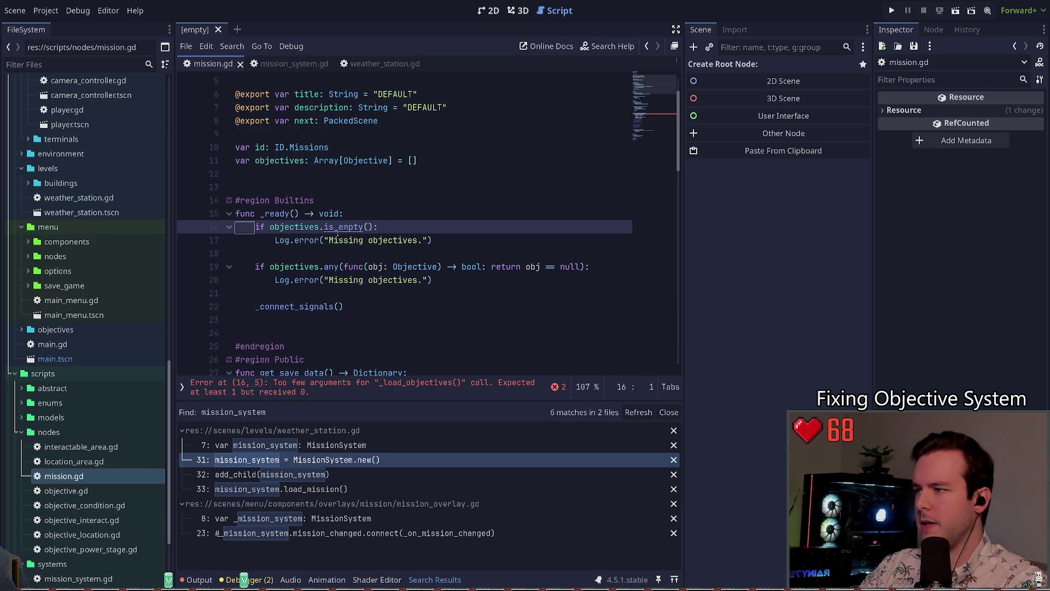
key("ctrl+s")
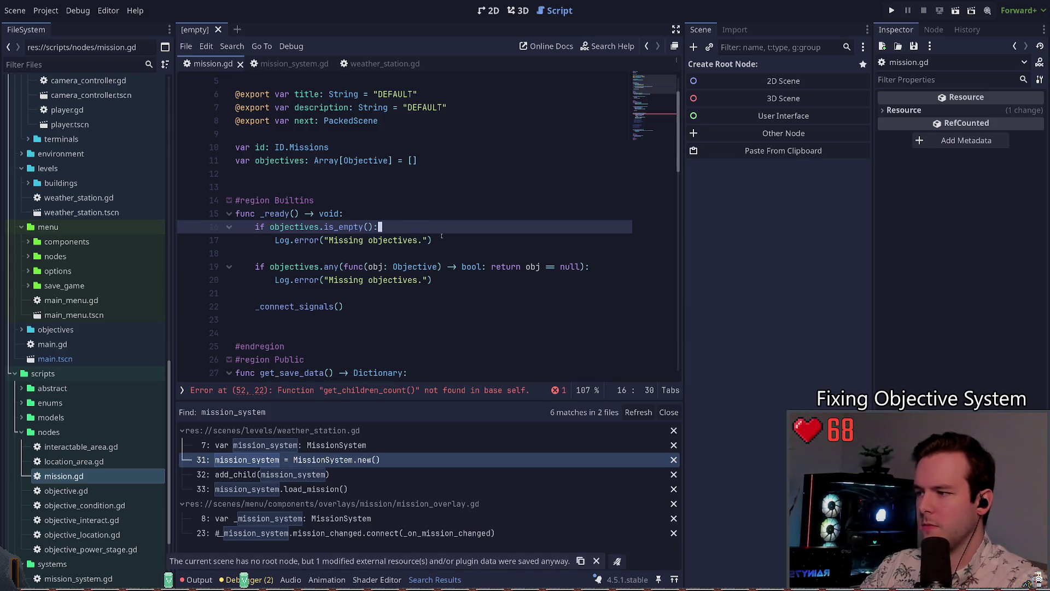
left_click(379, 391)
left_click(492, 256)
- Change get_children_count to get_child_count in the range loop and save
key("Up")
key("End")
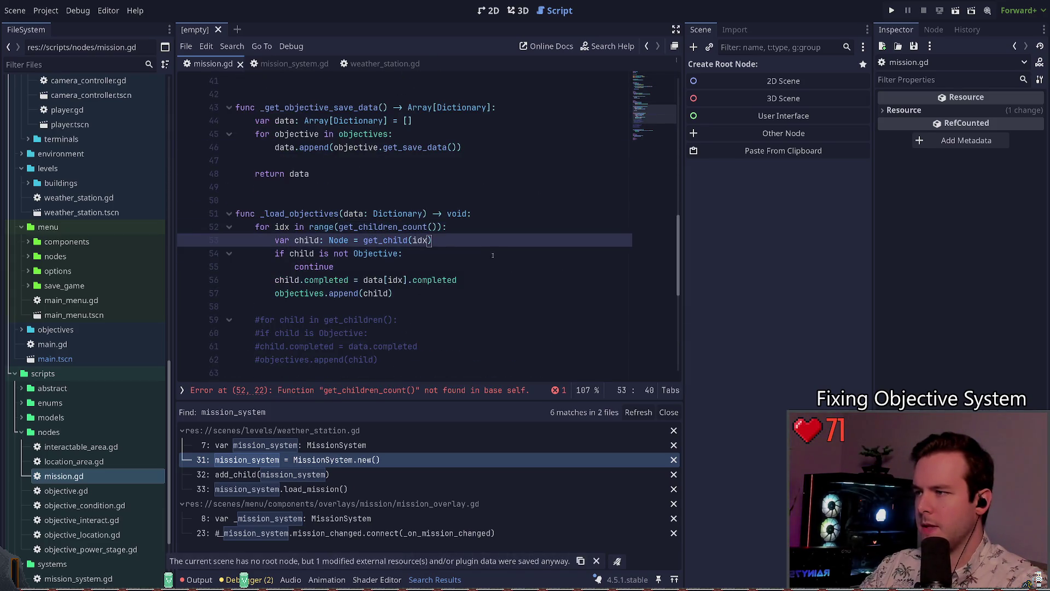
key("Up")
key("Left")
key("Left")
key("Left")
key("ctrl+BackSpace")
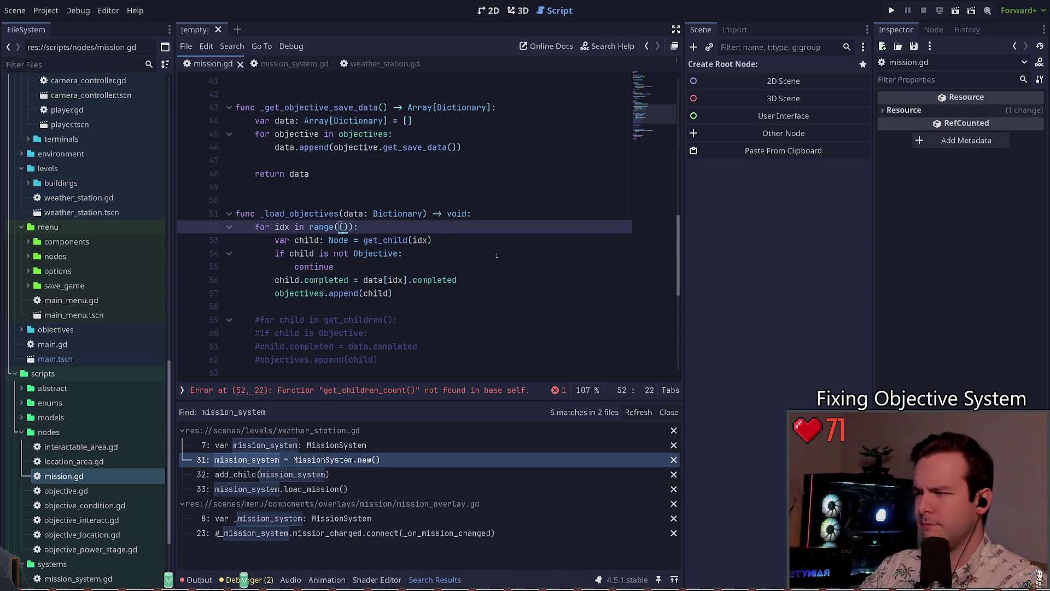
type("get_child")
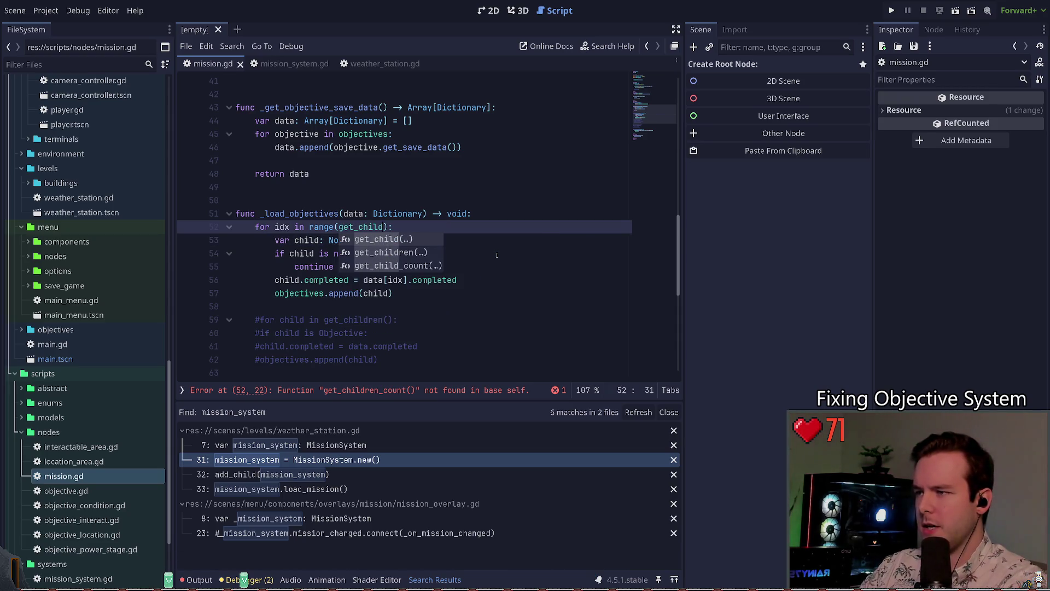
key("Down")
key("Down")
key("Return")
key("ctrl+s")
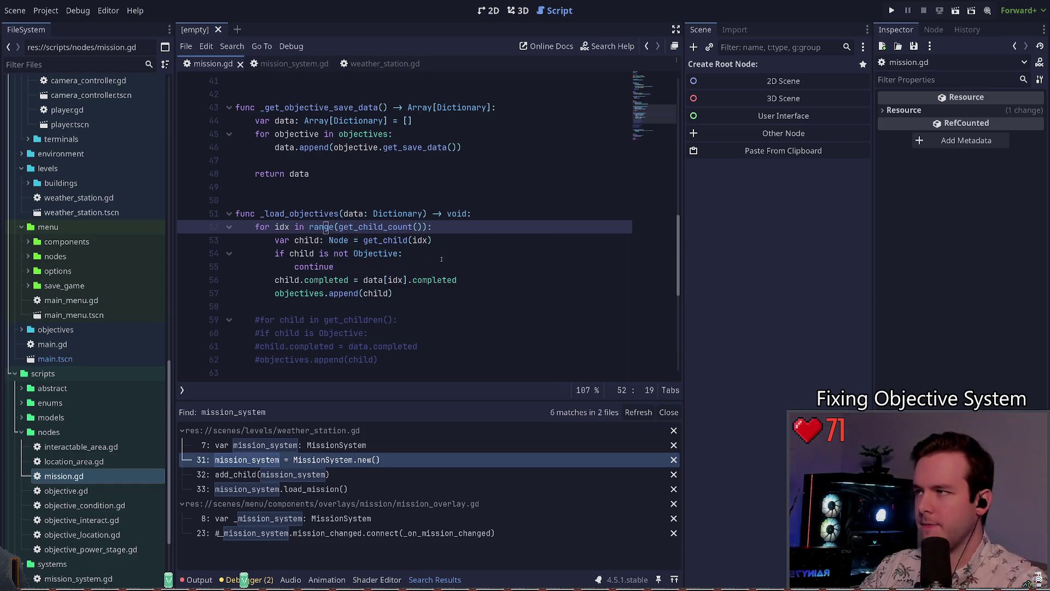
- Delete the commented-out old loader code
scroll(384, 308, "down", 3)
left_click(352, 304)
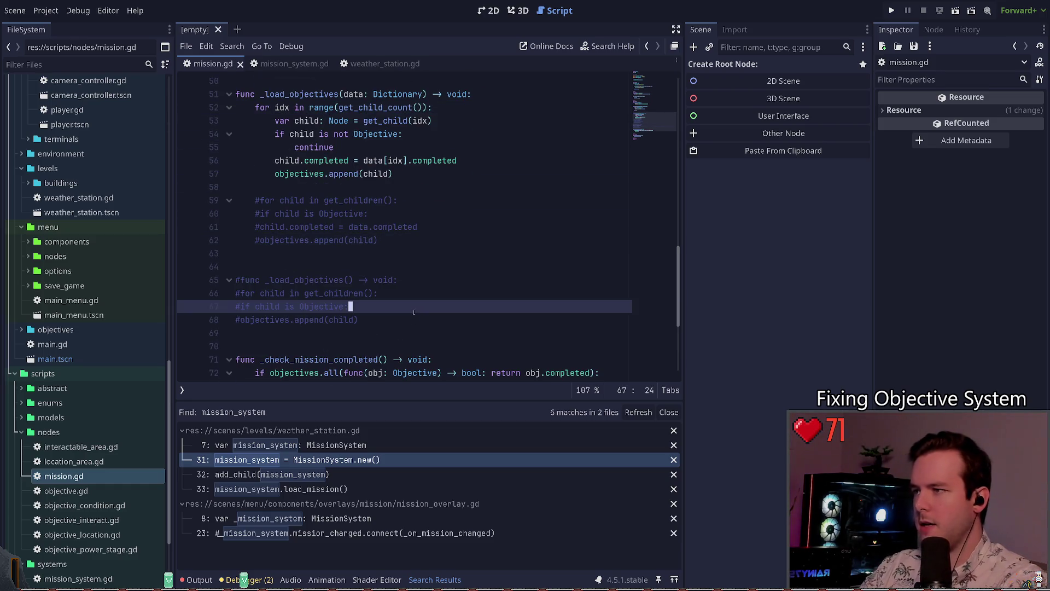
key("Home")
key("shift+Down")
key("shift+End")
key("shift+Up")
key("shift+Up")
key("shift+Up")
key("Delete")
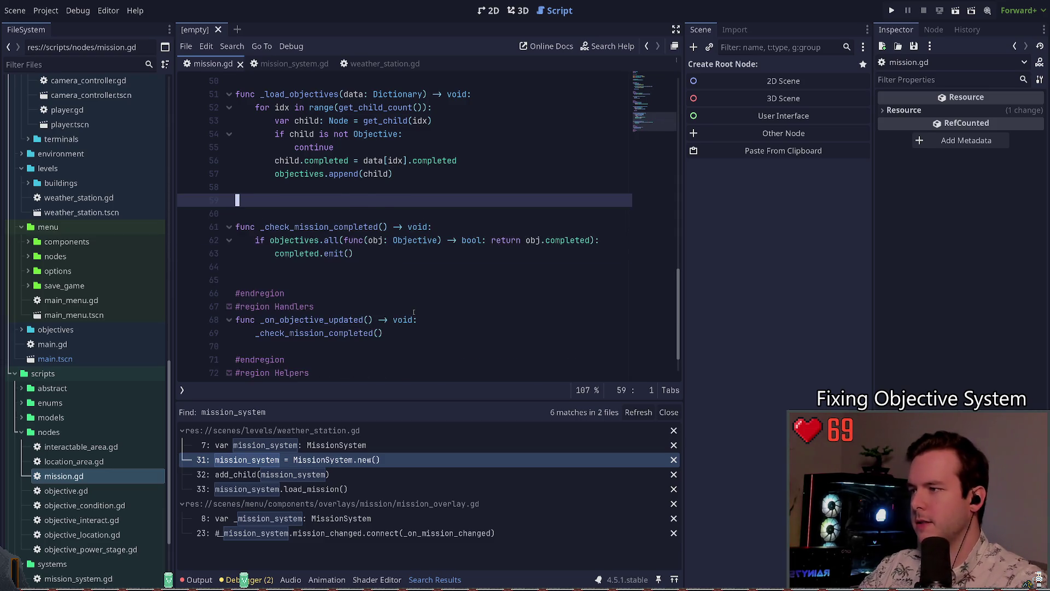
- Check the _load_objectives and load_save_data function names, then switch to mission_system.gd
scroll(350, 246, "up", 2)
double_click(299, 175)
scroll(350, 223, "up", 3)
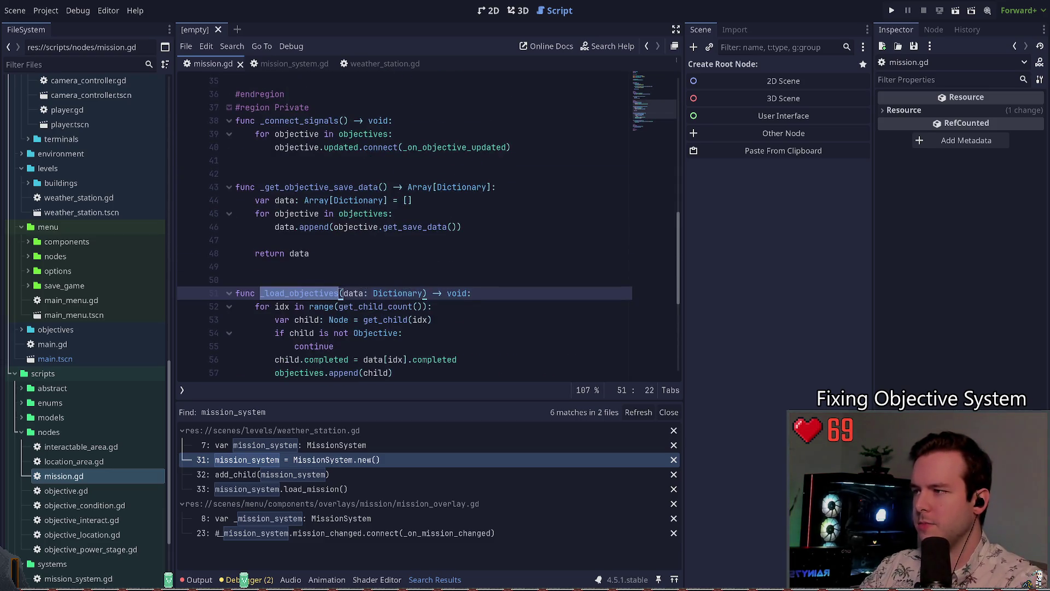
scroll(351, 222, "up", 6)
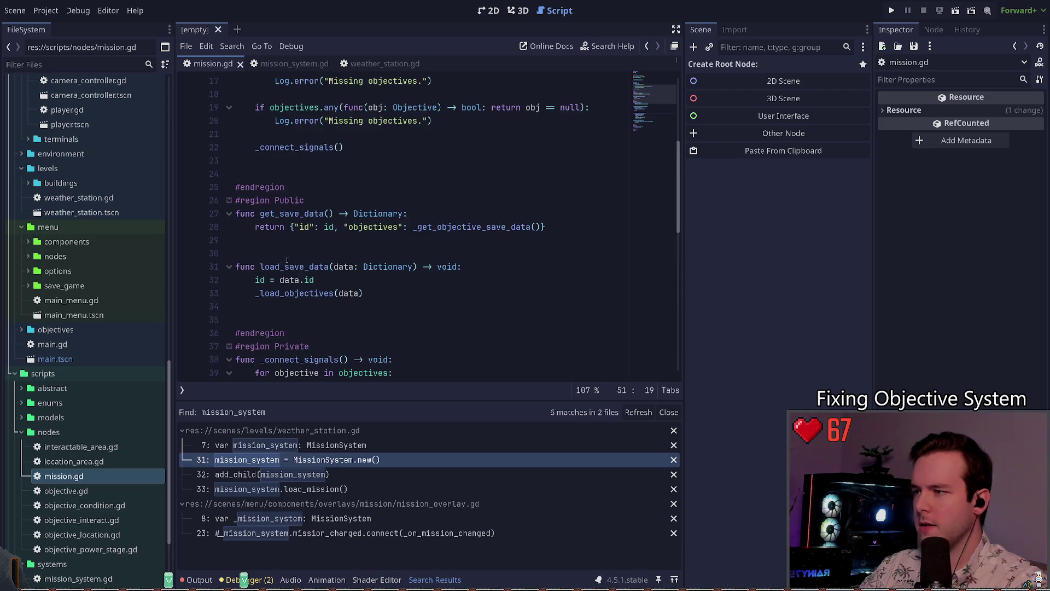
double_click(287, 261)
left_click(289, 63)
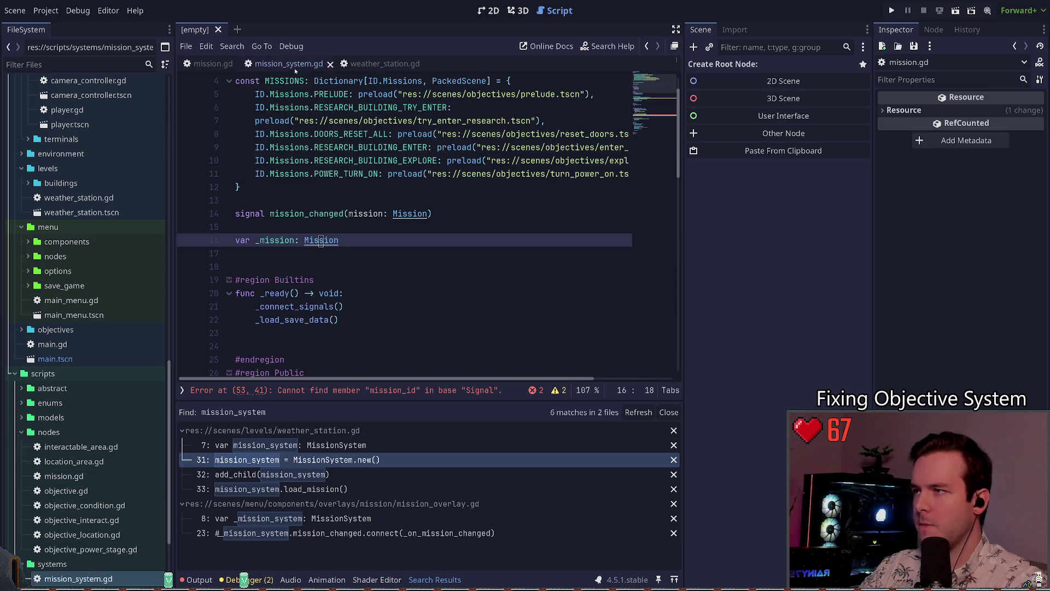
- Check the id variable in mission.gd, then return to mission_system.gd
left_click(350, 198)
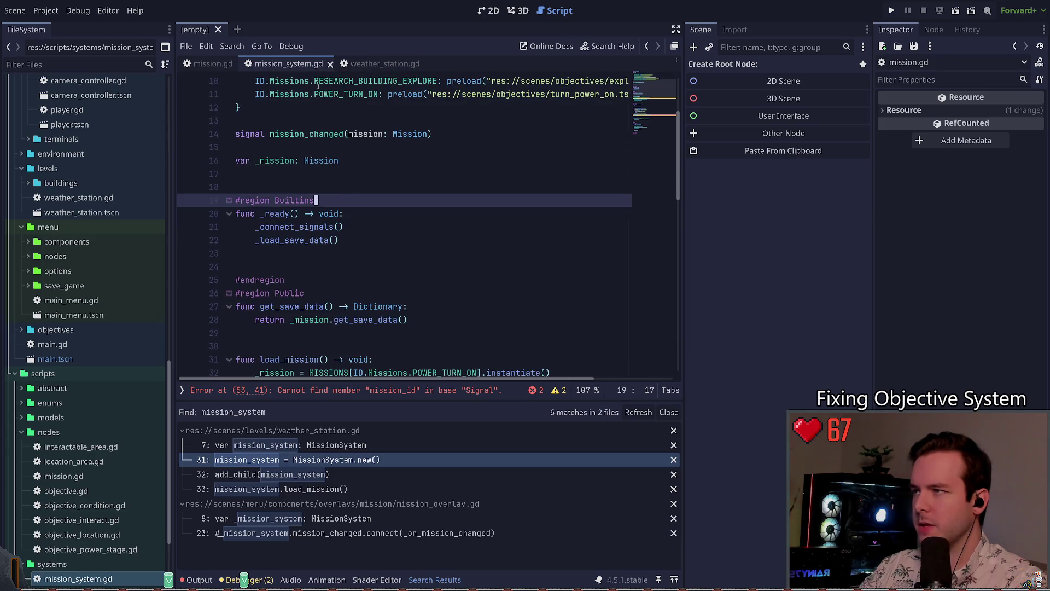
key("alt+Left")
scroll(350, 214, "up", 2)
scroll(350, 214, "up", 4)
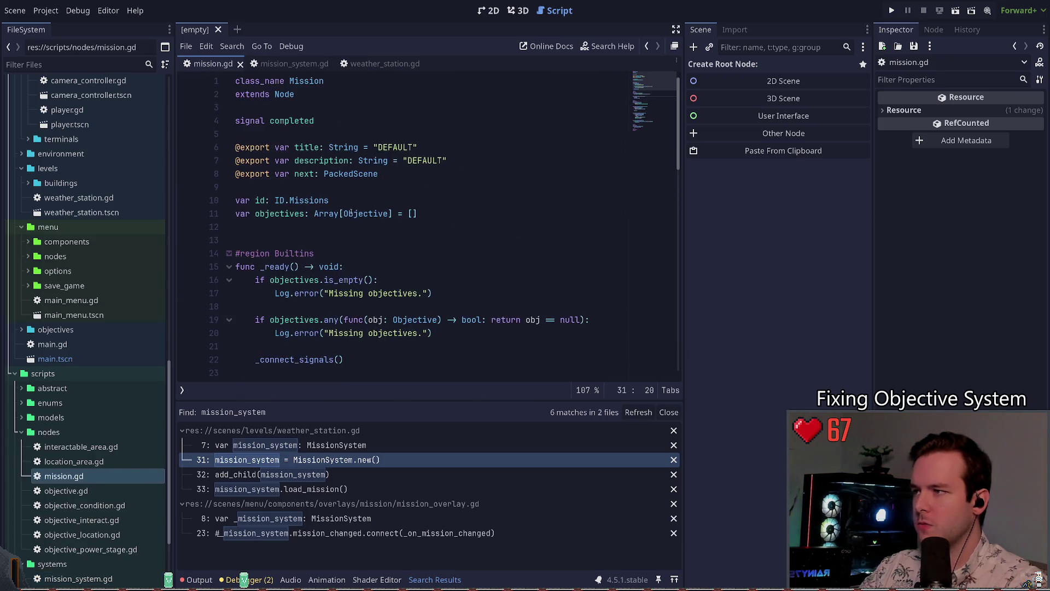
left_click(314, 64)
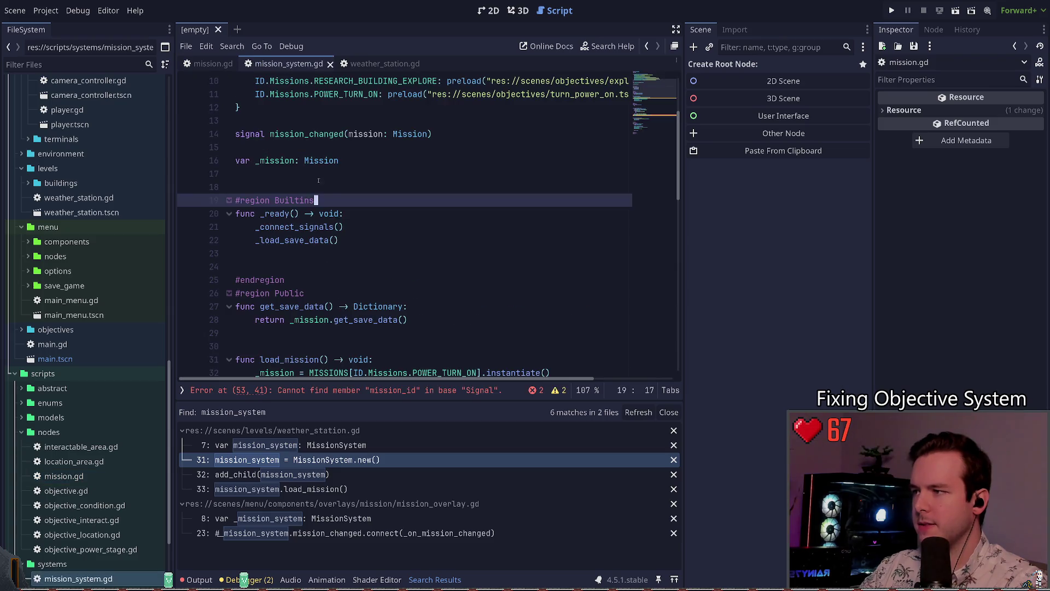
left_click(332, 178)
scroll(338, 180, "down", 2)
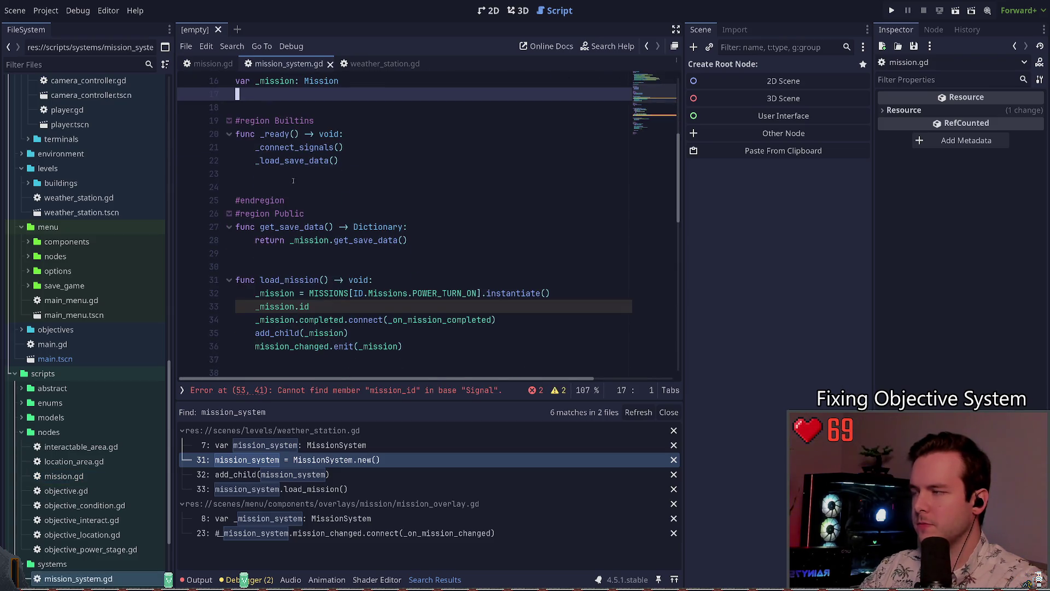
left_click(213, 64)
scroll(296, 88, "down", 2)
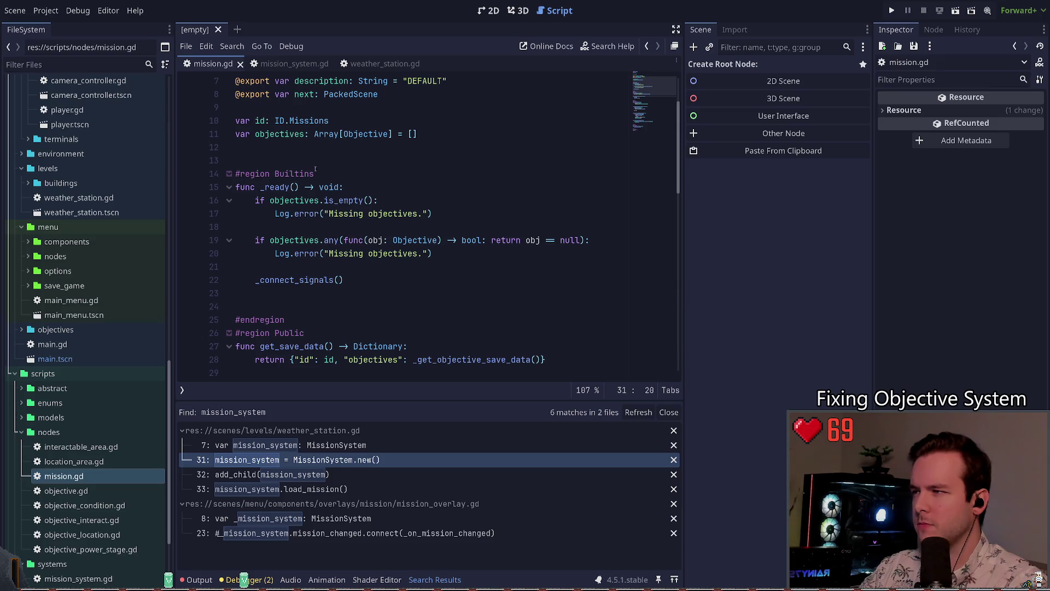
left_click(296, 65)
- Start a `_mission.id =` assignment on a new line below the instantiate line in load_mission
left_click(518, 253)
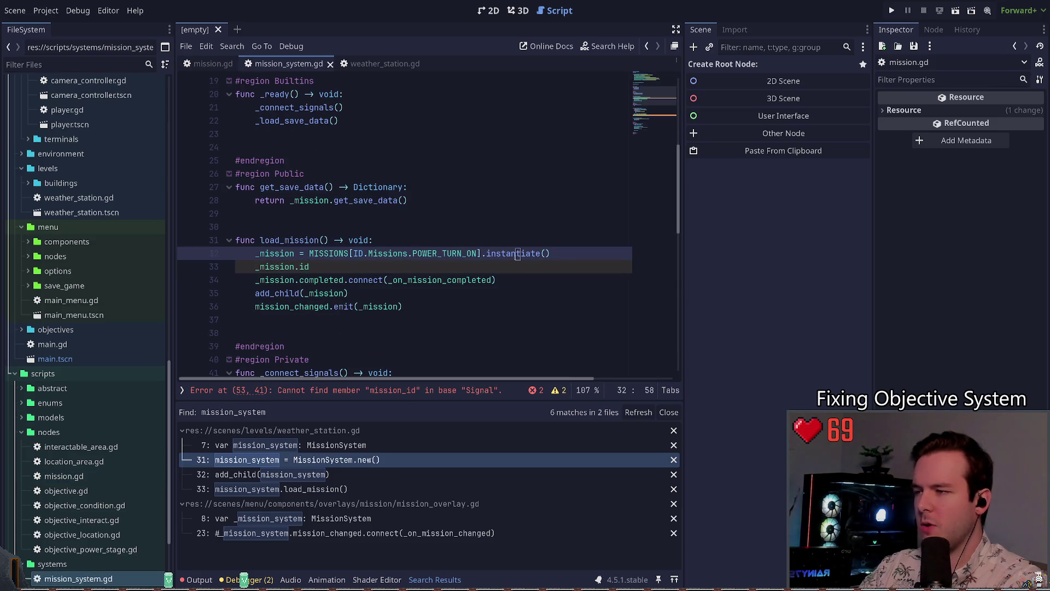
key("End")
key("Return")
type("load_save_data")
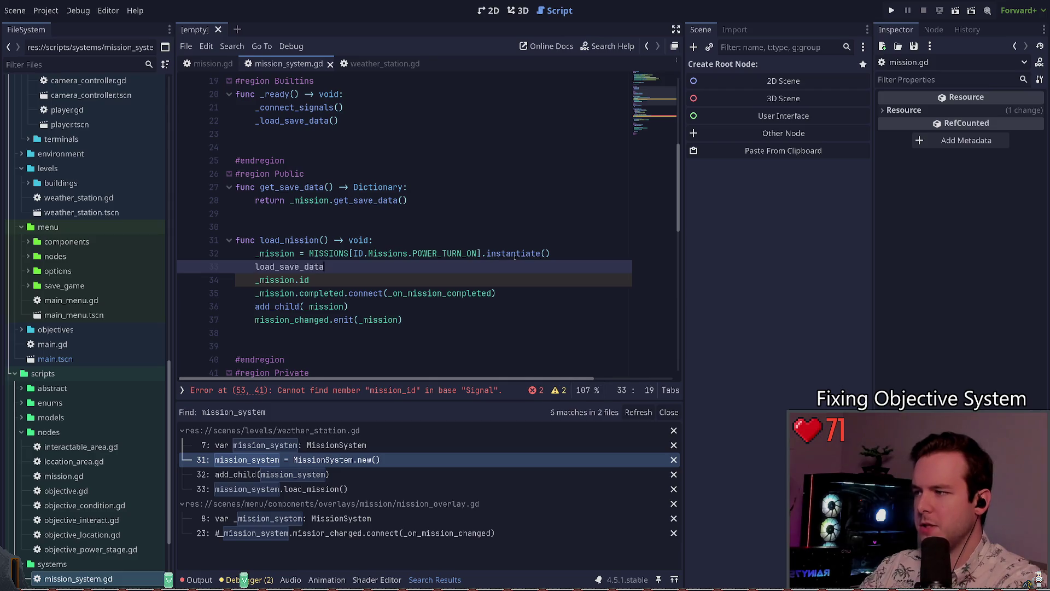
key("BackSpace")
key("BackSpace")
key("BackSpace")
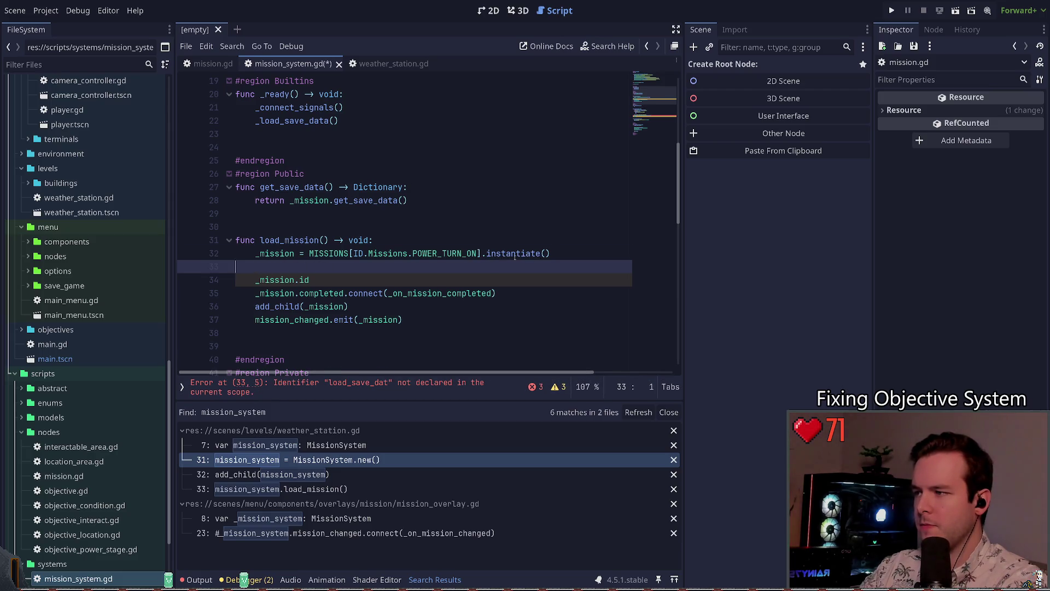
key("Down")
type("=")
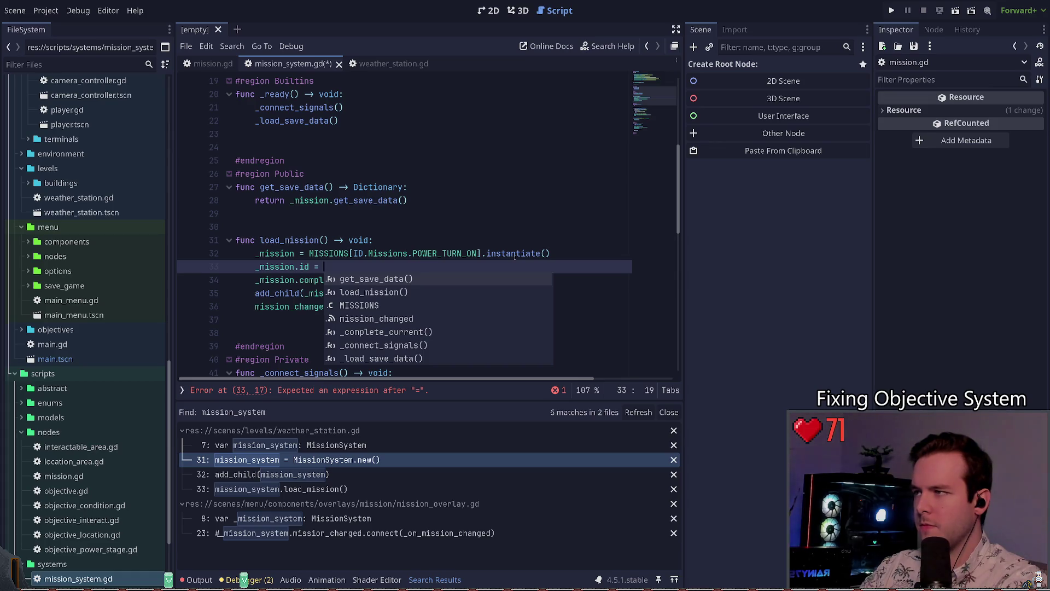
key("Escape")
scroll(316, 250, "down", 5)
scroll(316, 250, "down", 3)
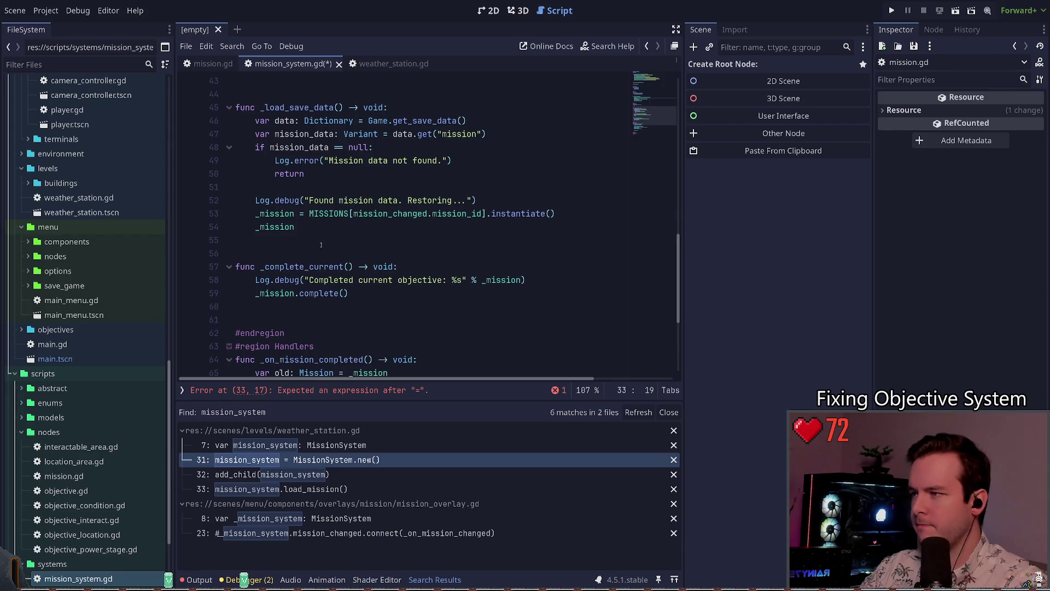
scroll(315, 230, "up", 3)
- Look over the _load_save_data function and its call in _ready before finishing the assignment
double_click(316, 228)
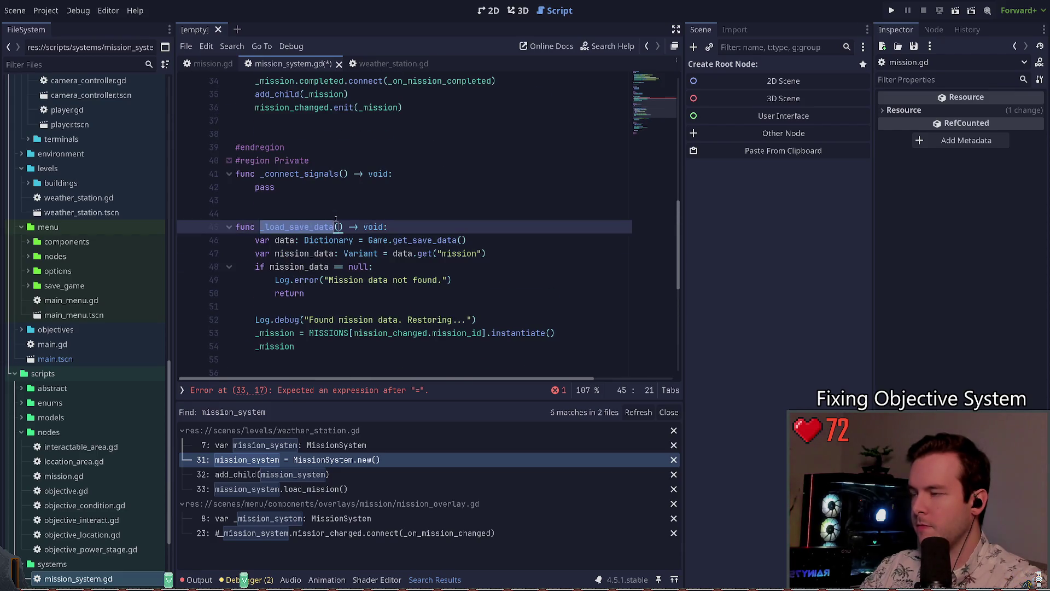
scroll(336, 226, "up", 10)
scroll(336, 225, "down", 4)
left_click(383, 160)
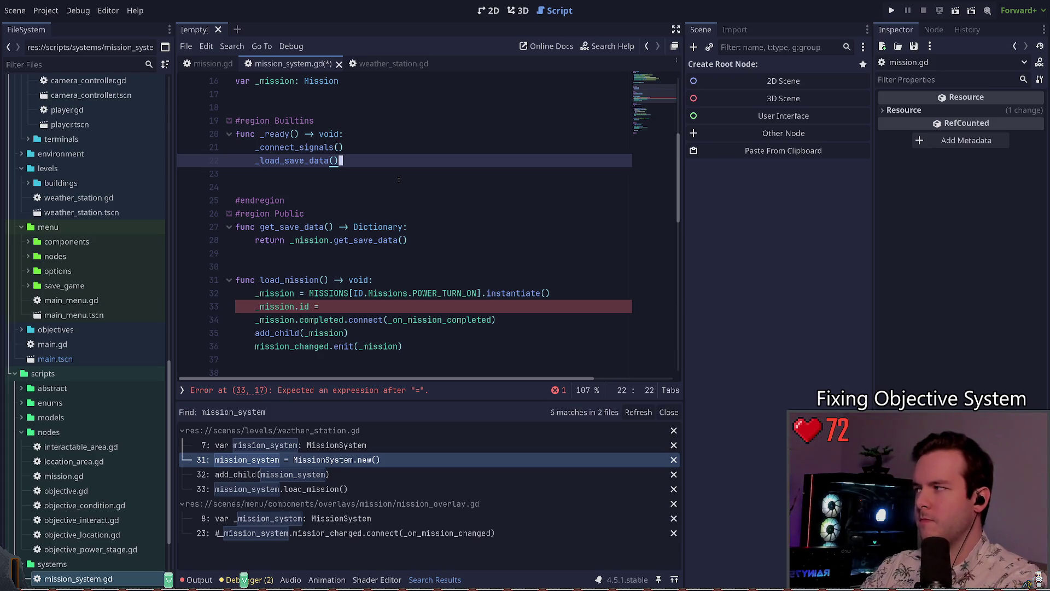
key("Home")
scroll(398, 180, "up", 1)
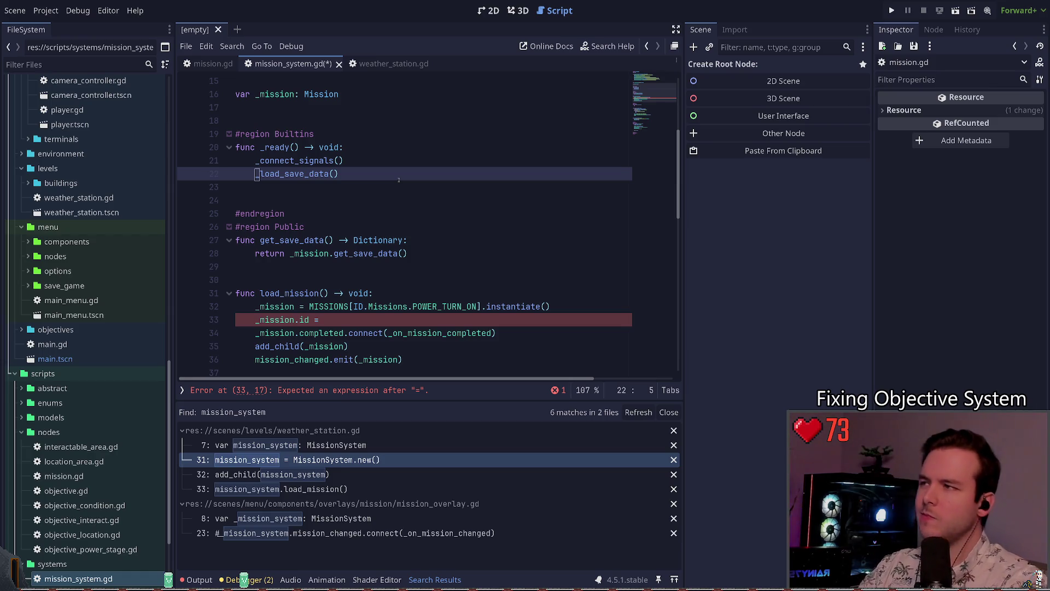
double_click(295, 174)
scroll(345, 216, "down", 3)
left_click(350, 201)
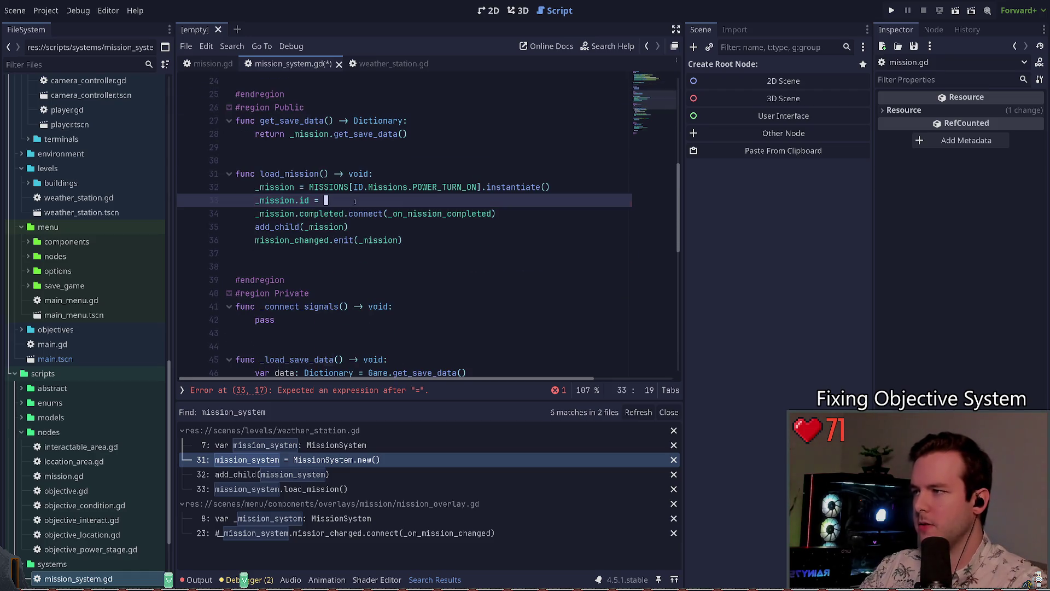
scroll(361, 208, "down", 3)
scroll(373, 202, "up", 2)
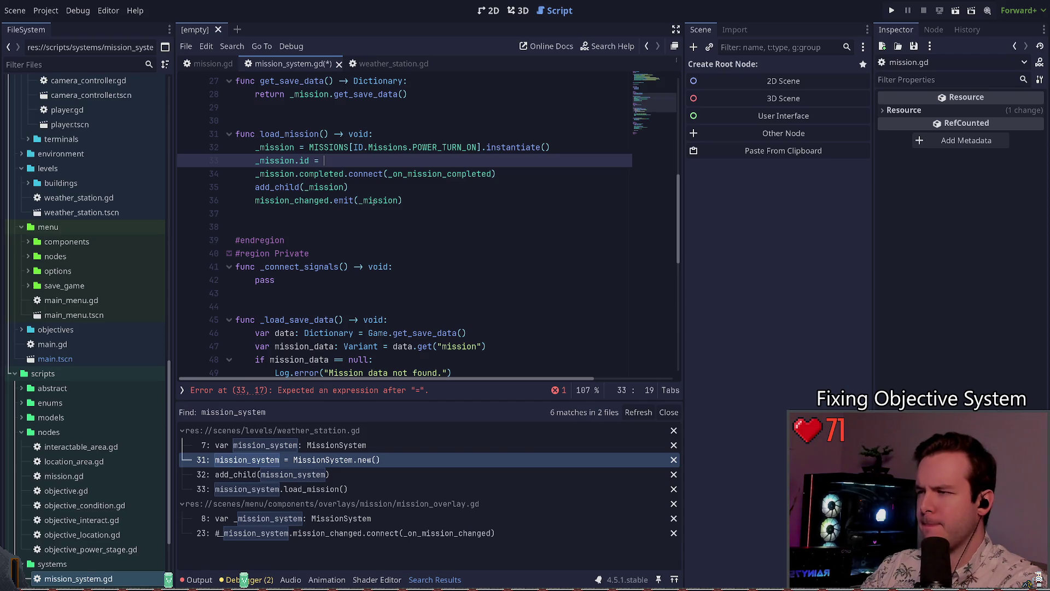
- Complete the assignment as ID.Missions.POWER_TURN_ON via autocomplete and save the script
type("ID.M")
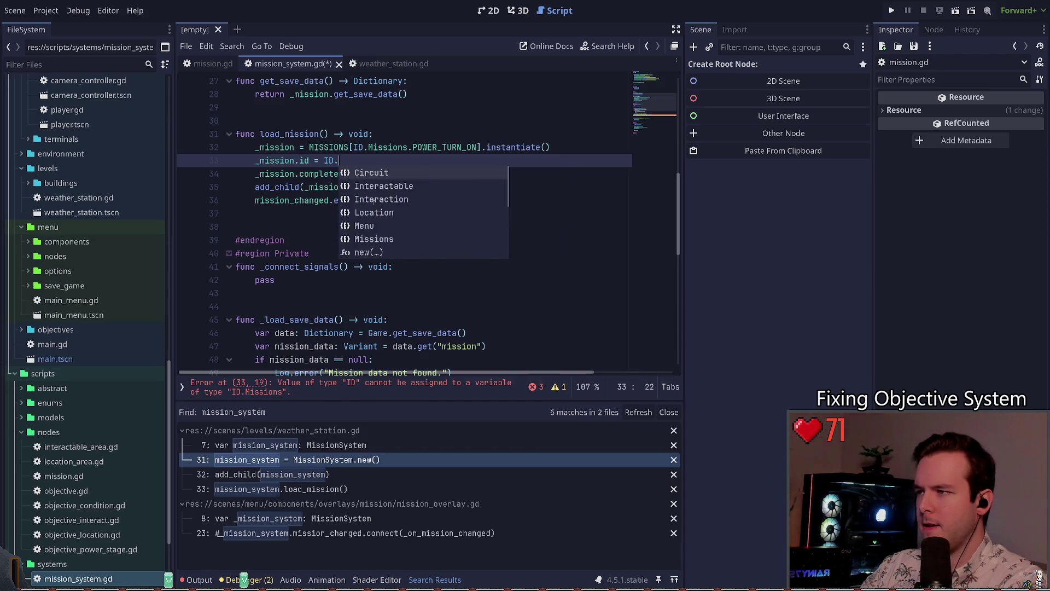
key("Return")
type(".POWER_T")
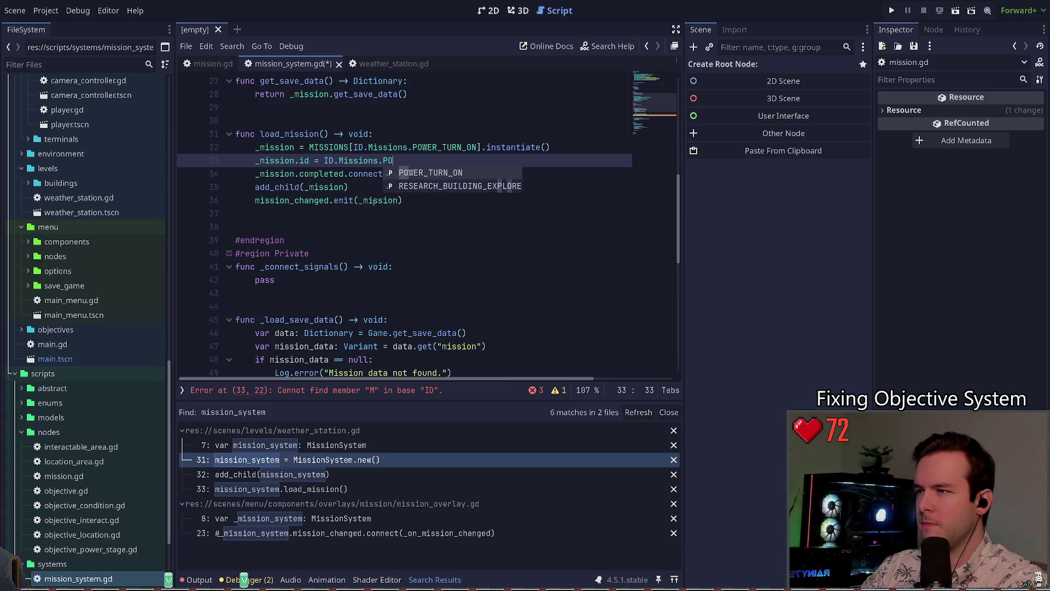
key("Return")
left_click(356, 160)
key("ctrl+s")
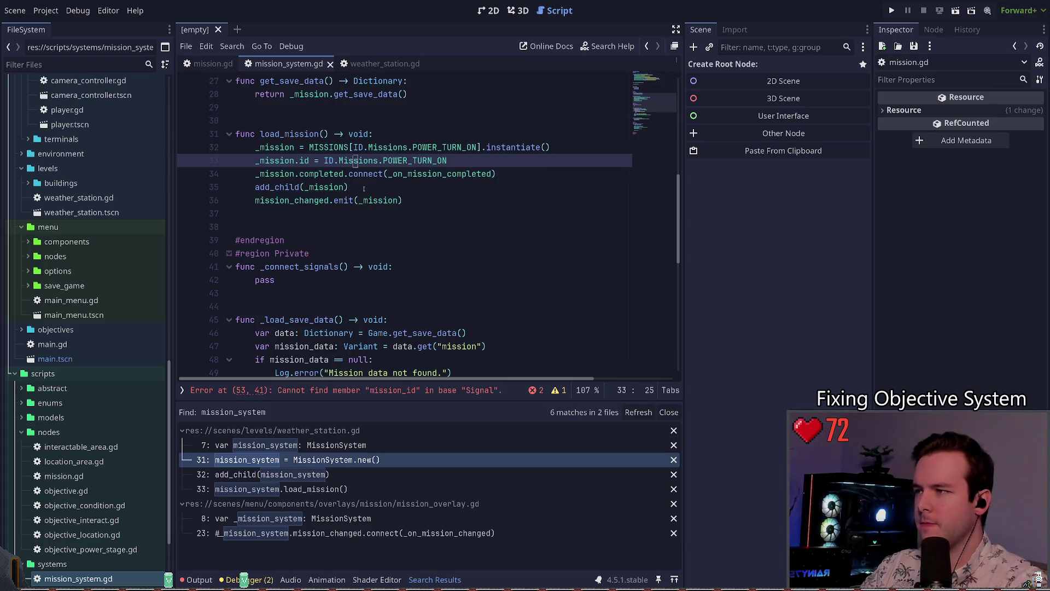
scroll(356, 205, "down", 2)
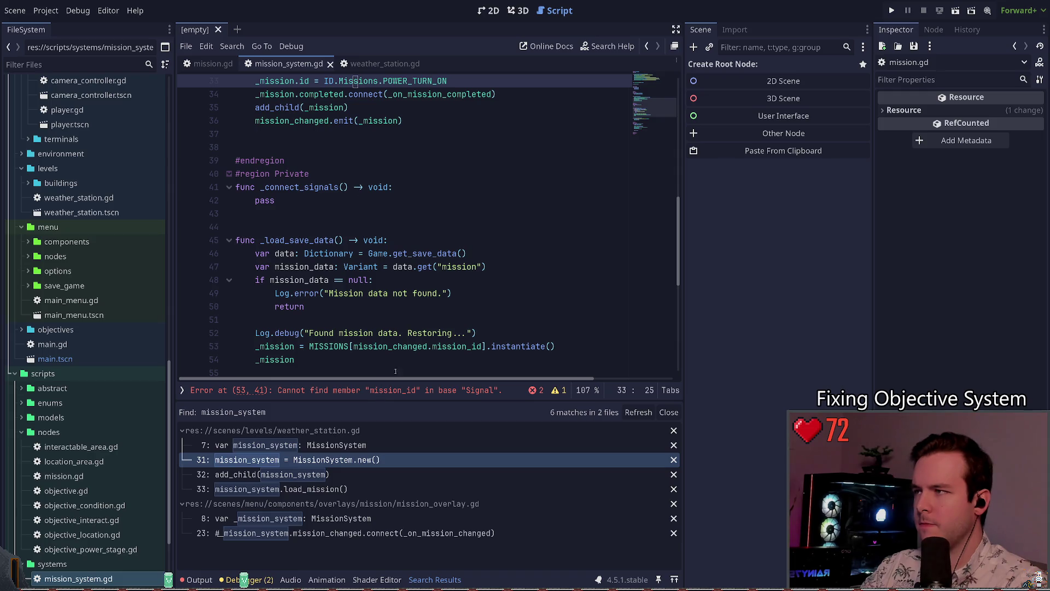
left_click(387, 389)
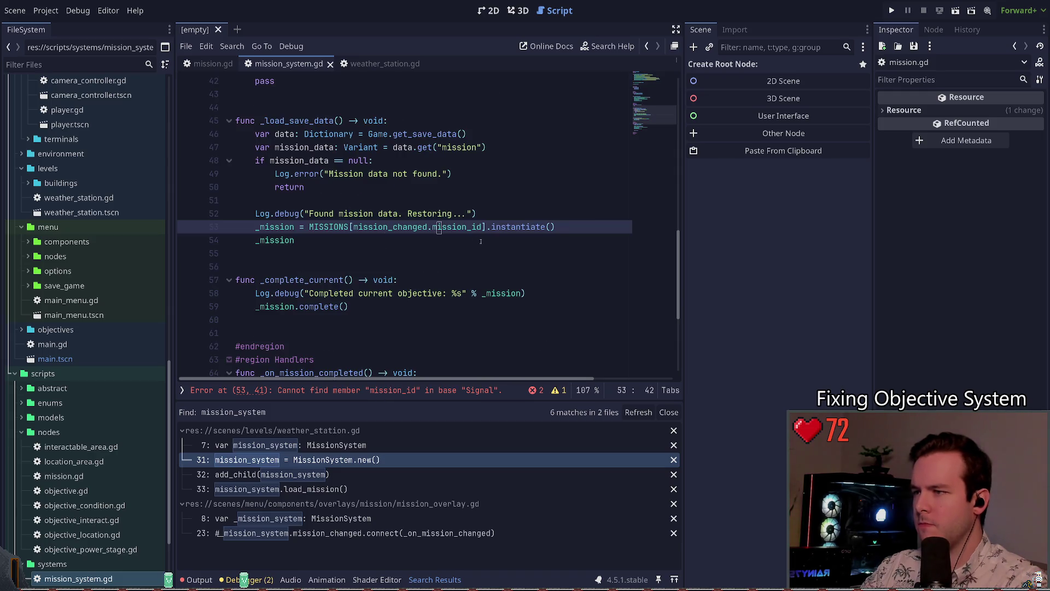
- Trim mission_id to id on line 53, call _mission.load_save_data(data["objectives"]) on line 54, and save
key("BackSpace")
key("Delete")
key("Delete")
key("Delete")
key("Down")
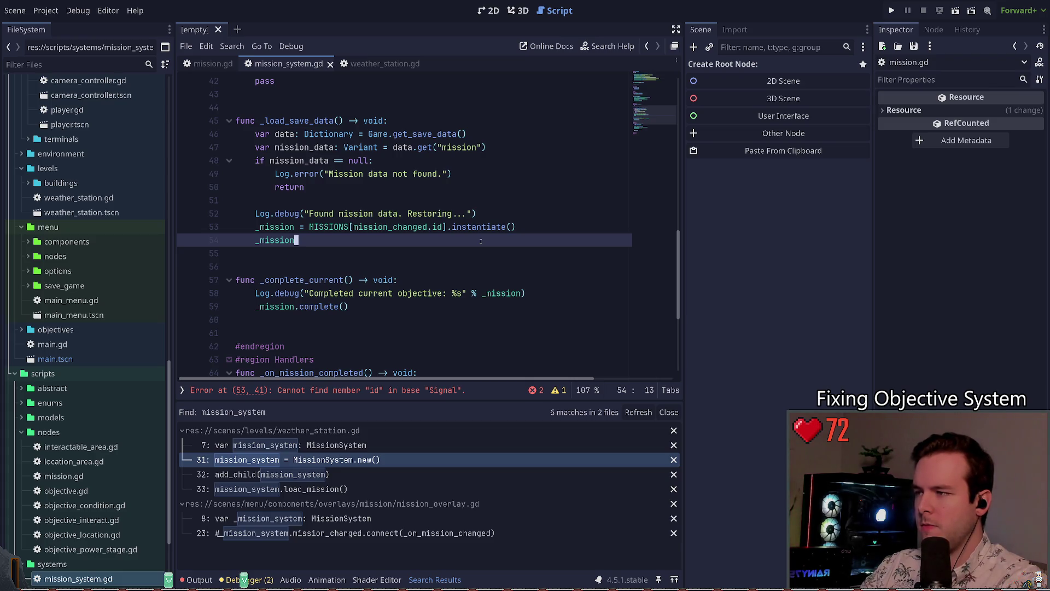
type(".load_save_data(")
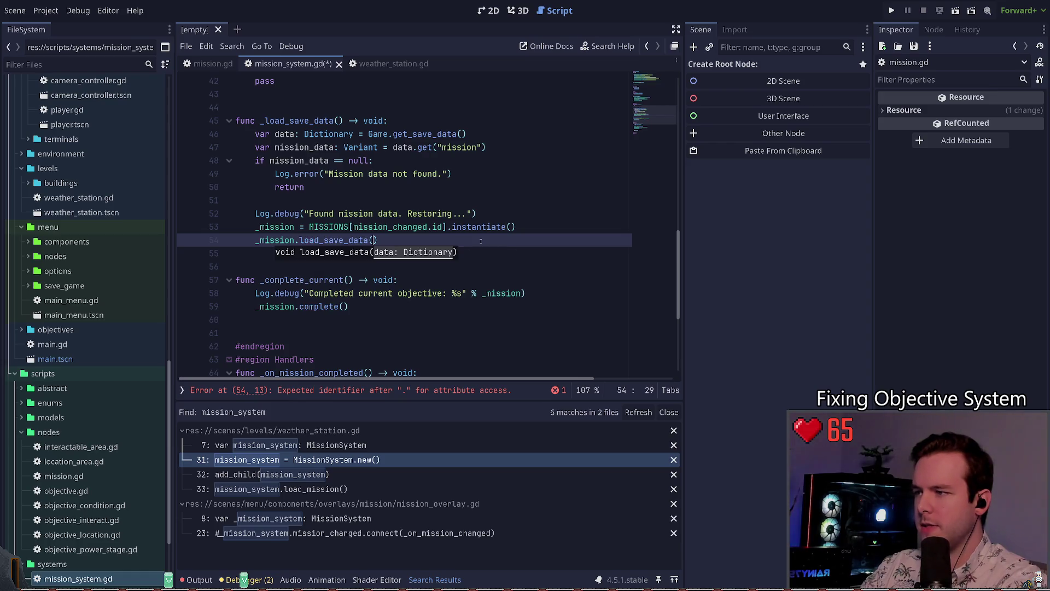
key("Return")
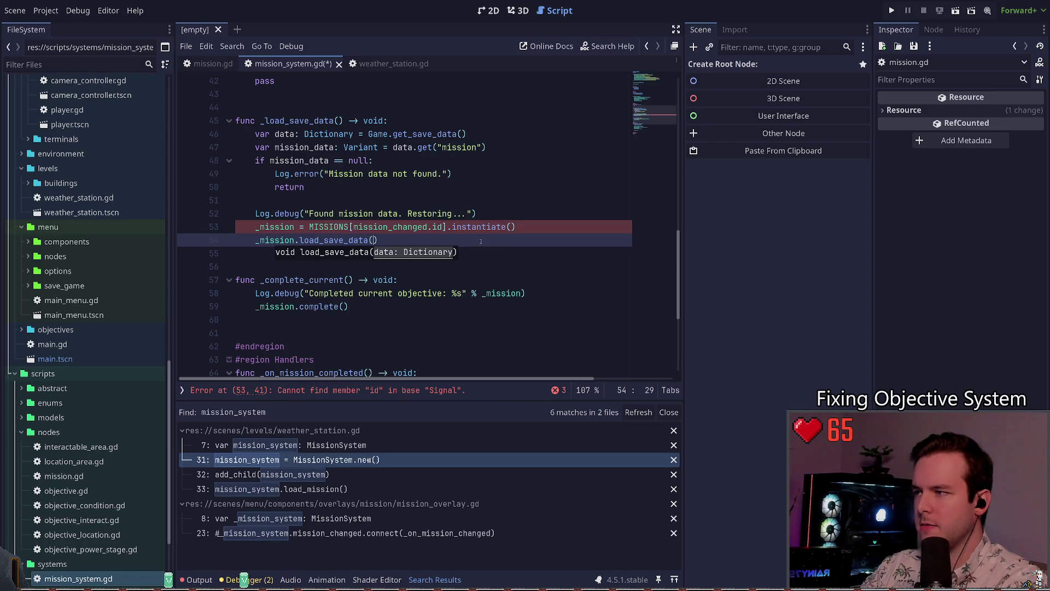
type("data.get_")
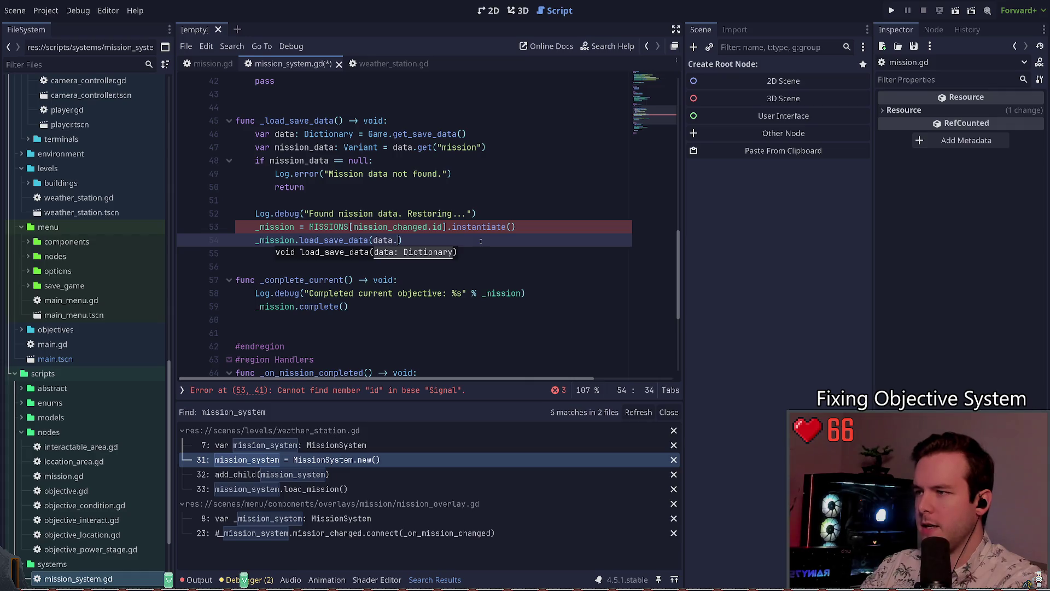
key("BackSpace")
key("BackSpace")
key("BackSpace")
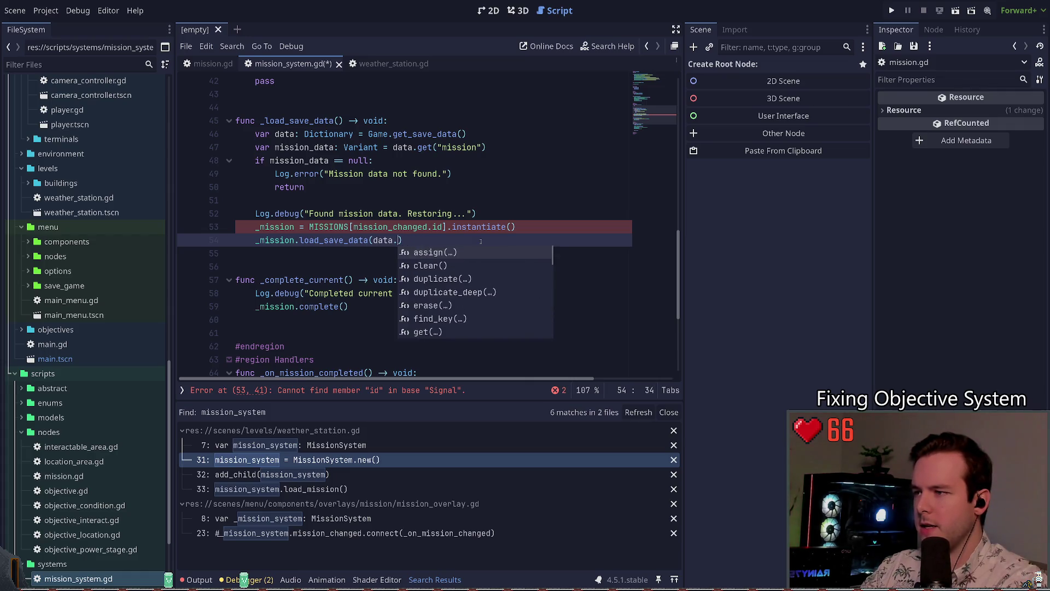
type("get")
key("BackSpace")
key("BackSpace")
key("BackSpace")
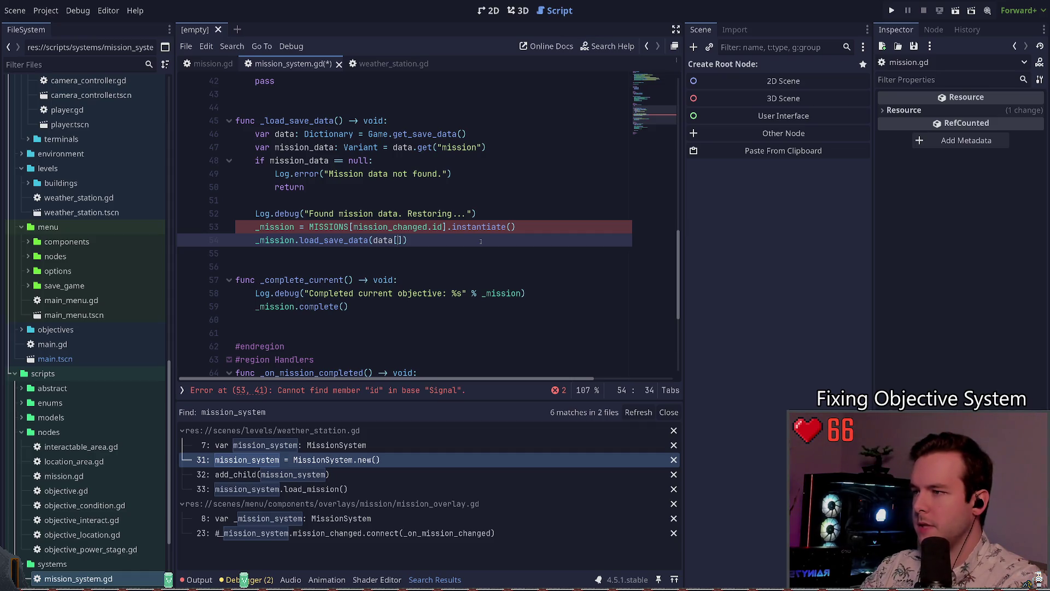
type("\"objectives")
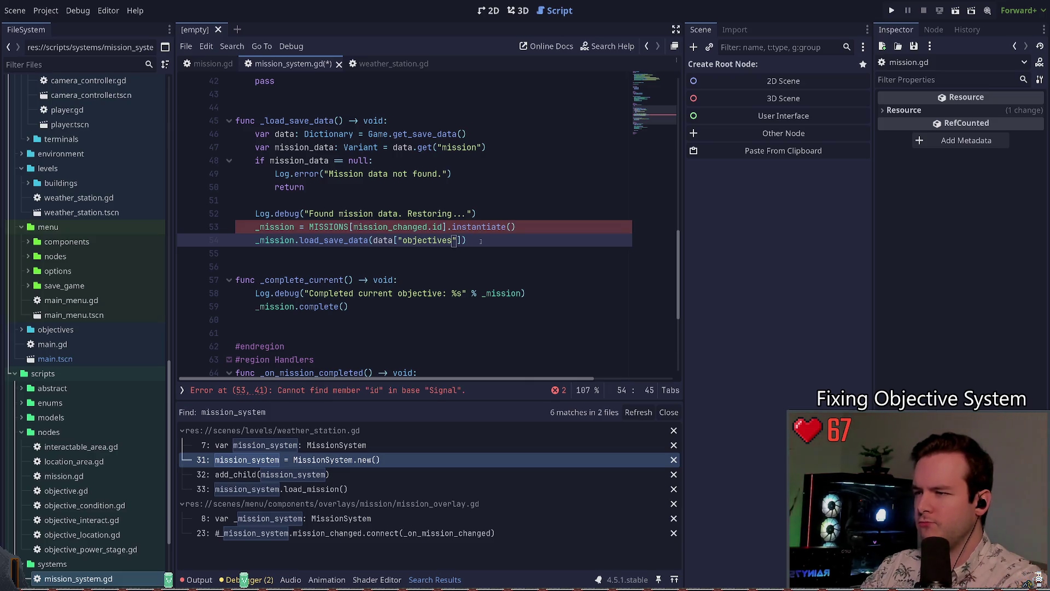
key("ctrl+s")
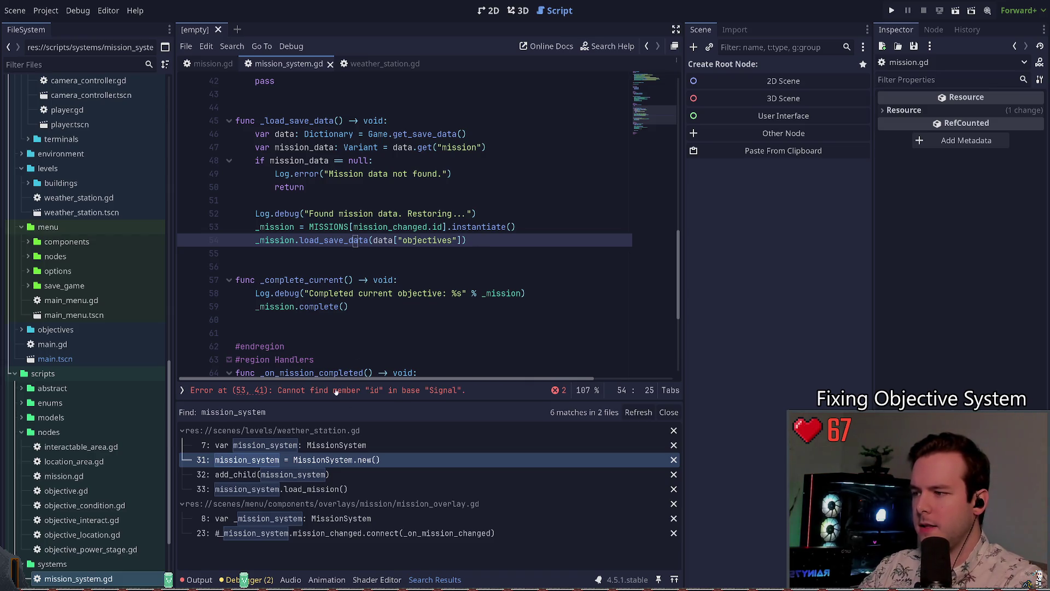
- Jump to the line 53 error, restore the load_save_data objectives line with undo/redo, and save
left_click(403, 390)
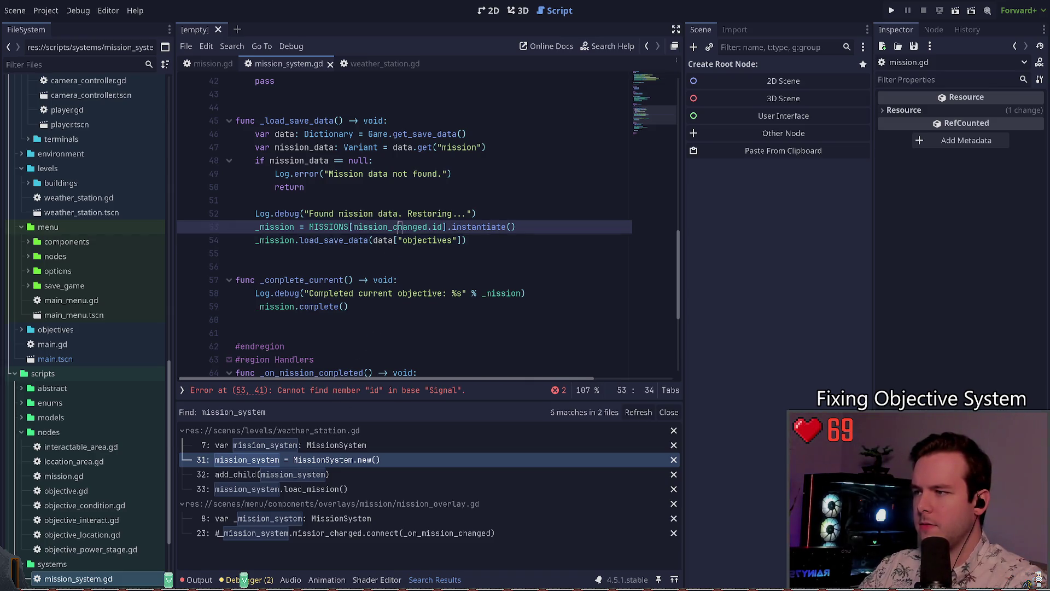
double_click(386, 227)
key("ctrl+z")
key("ctrl+z")
key("ctrl+z")
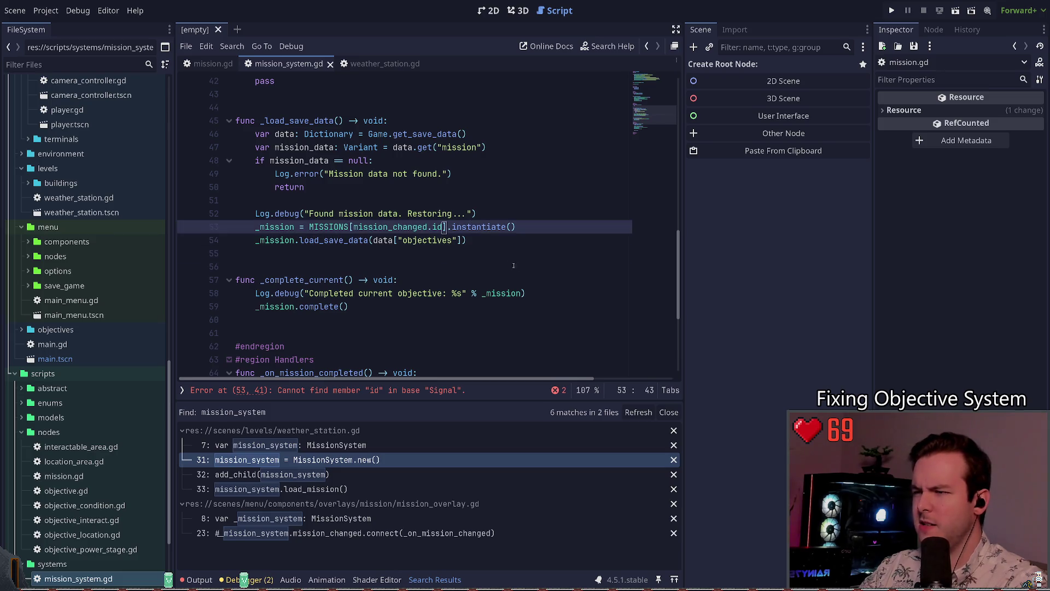
key("ctrl+y")
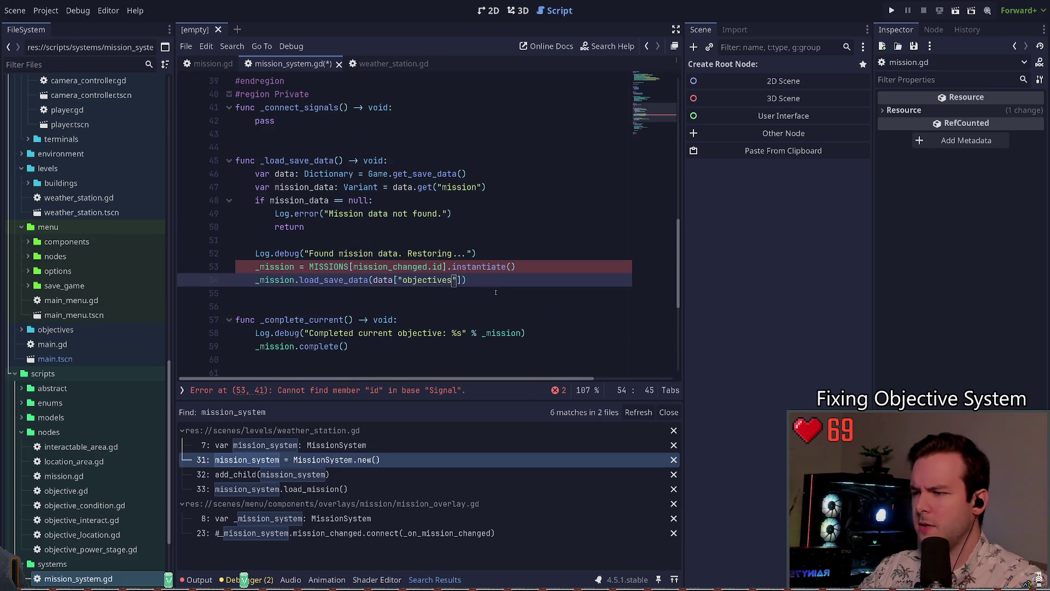
key("ctrl+s")
left_click(353, 280)
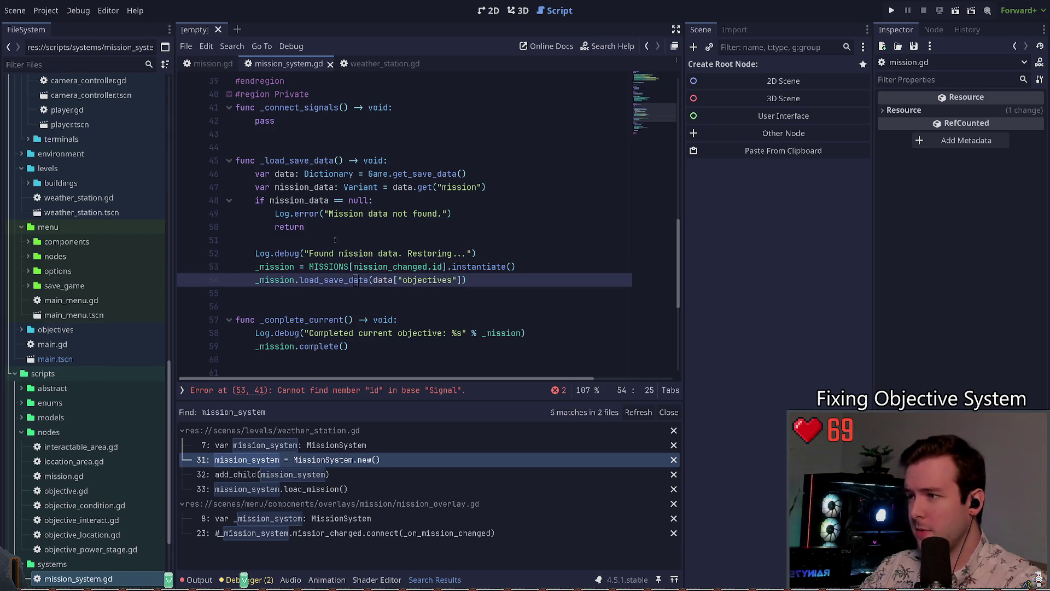
- Replace mission_changed with mission_data in the MISSIONS index on line 53 and save
key("Up")
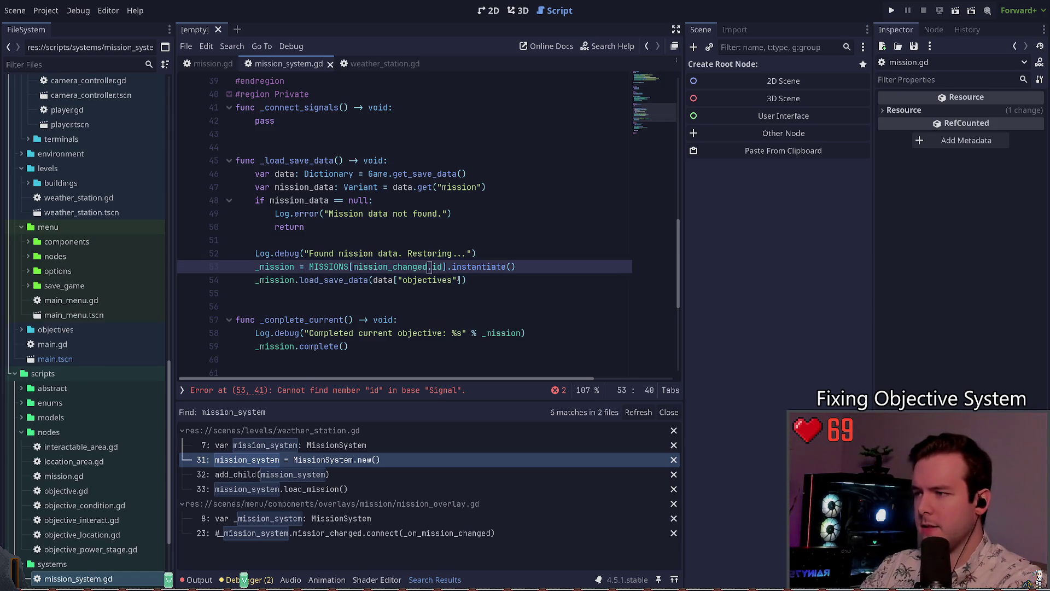
key("ctrl+Delete")
type("da")
key("BackSpace")
key("BackSpace")
type("miss")
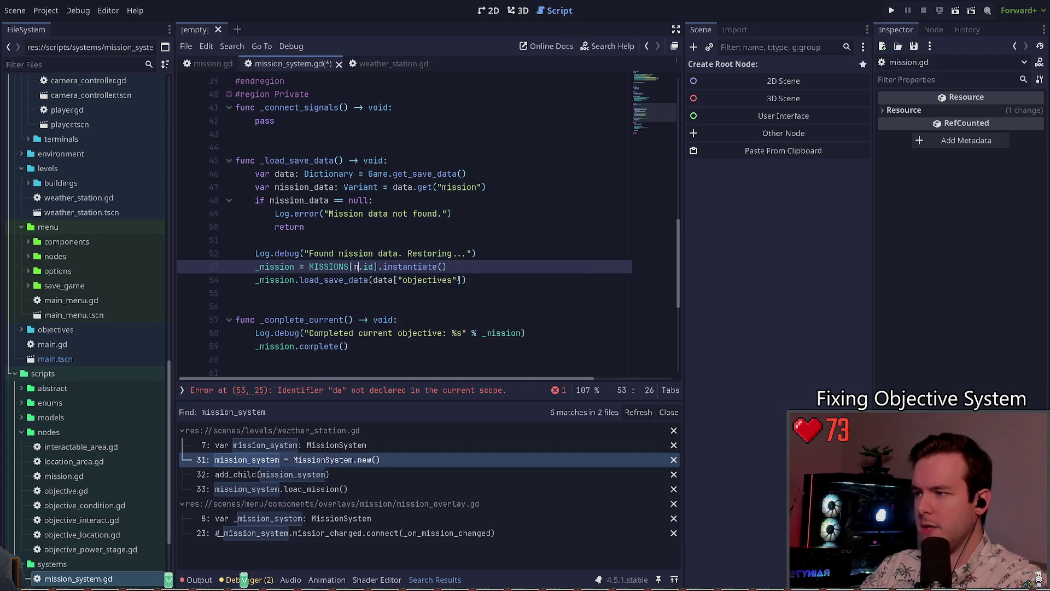
type("ion_data")
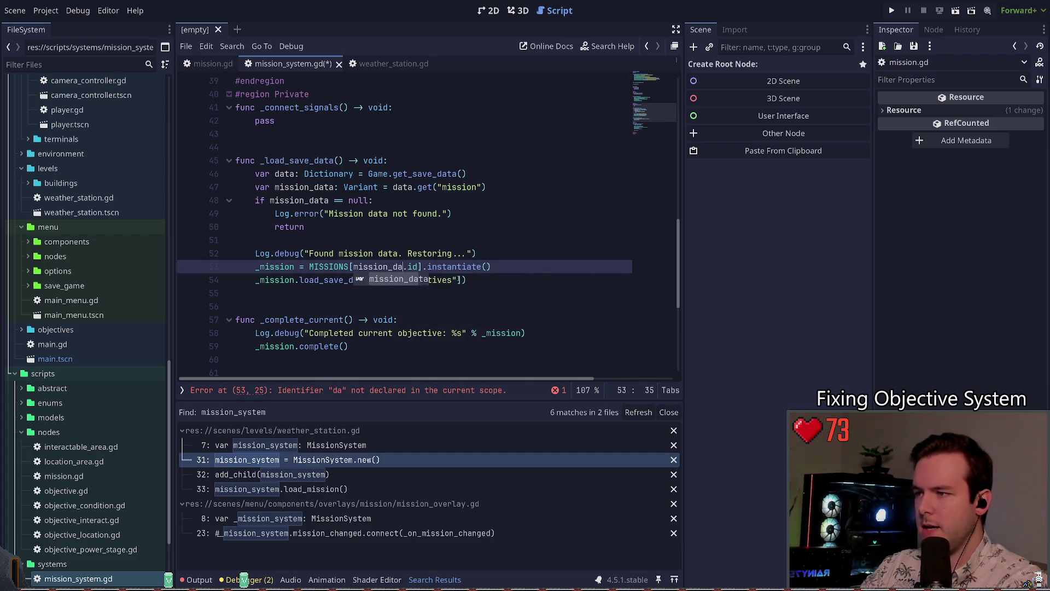
key("ctrl+Left")
key("ctrl+s")
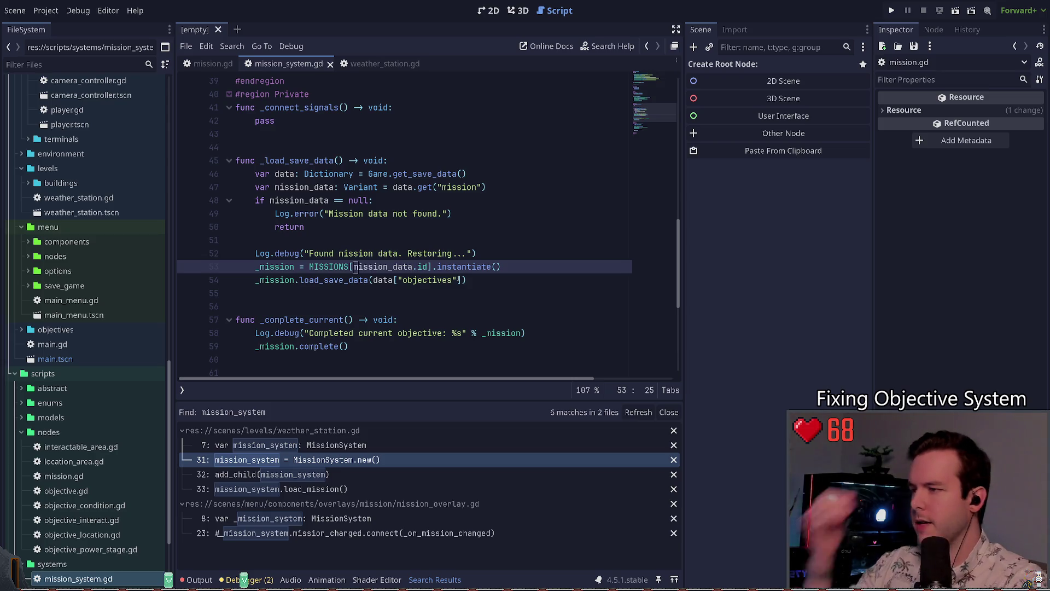
scroll(349, 213, "down", 5)
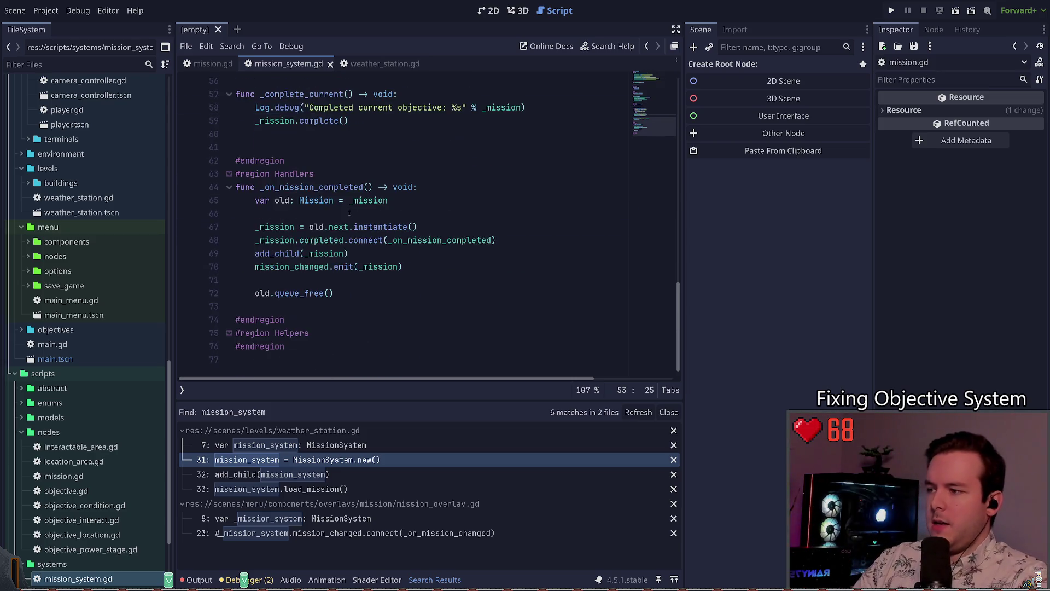
- Review load_mission, then run the project with F5 to surface the 'Mission data not found.' error
scroll(388, 229, "up", 12)
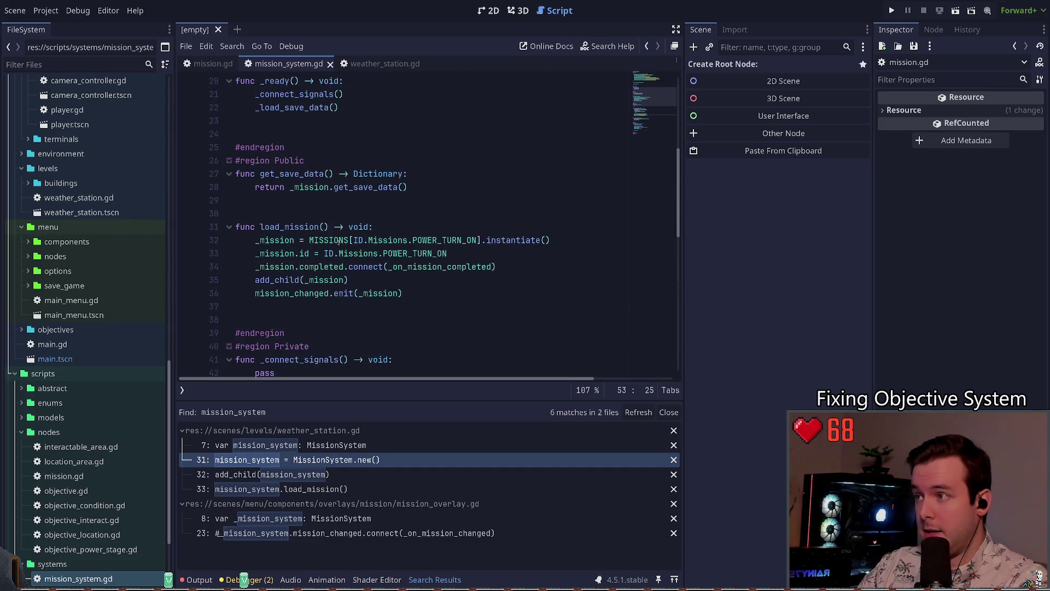
left_click(325, 213)
scroll(339, 210, "down", 2)
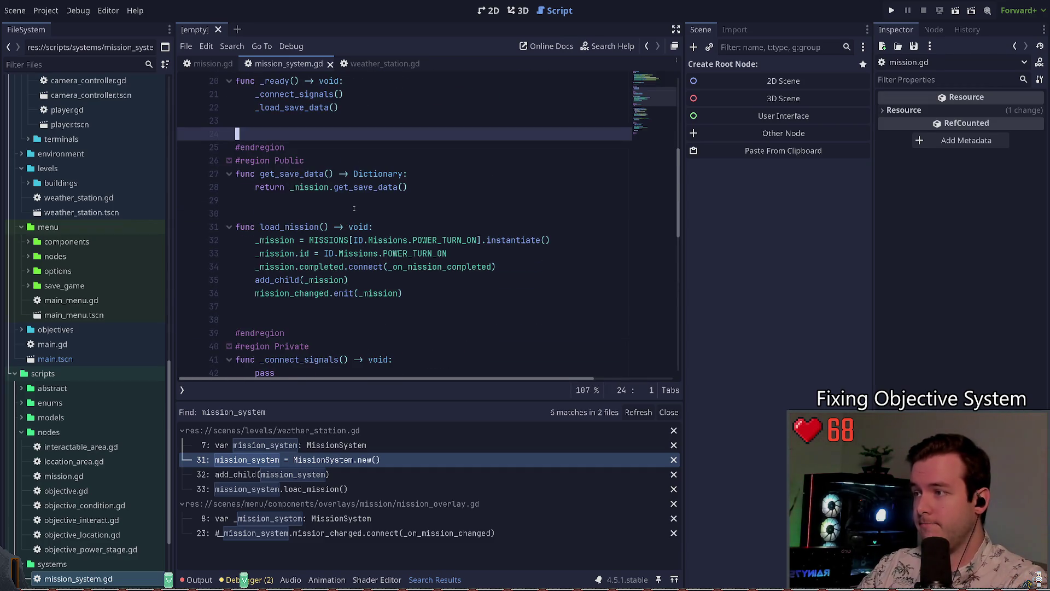
left_click(356, 240)
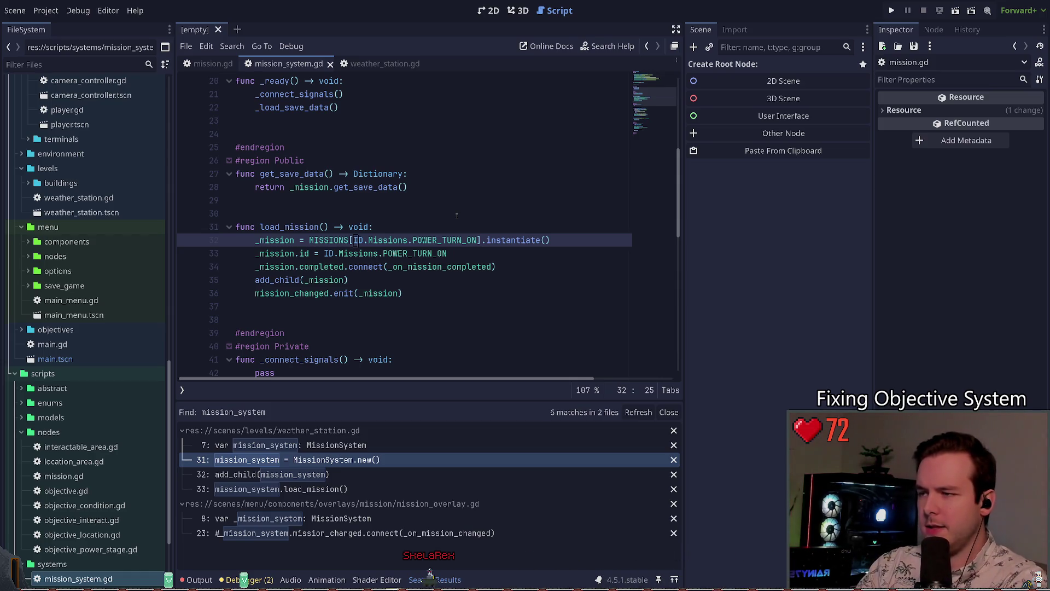
key("Left")
key("Left")
key("Left")
scroll(476, 231, "down", 4)
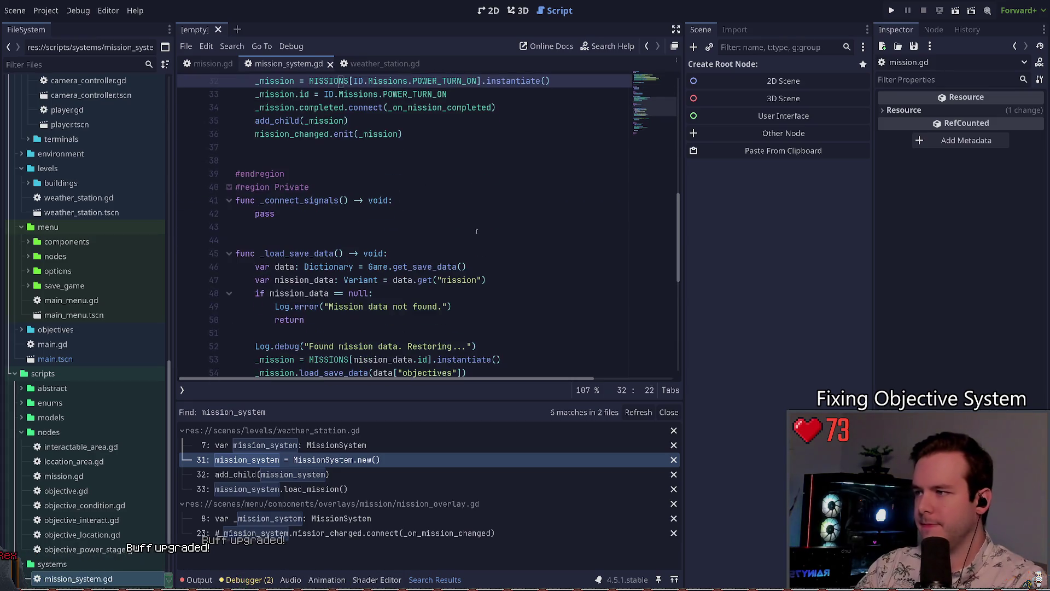
key("F5")
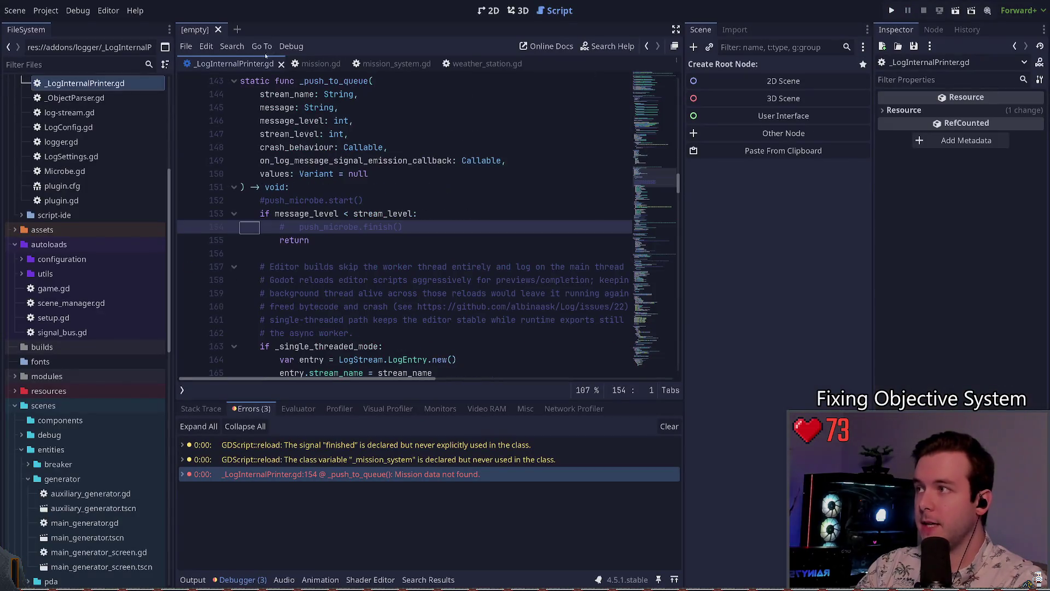
- Close _LogInternalPrinter.gd and go back to mission_system.gd around load_mission
left_click(280, 64)
left_click(213, 63)
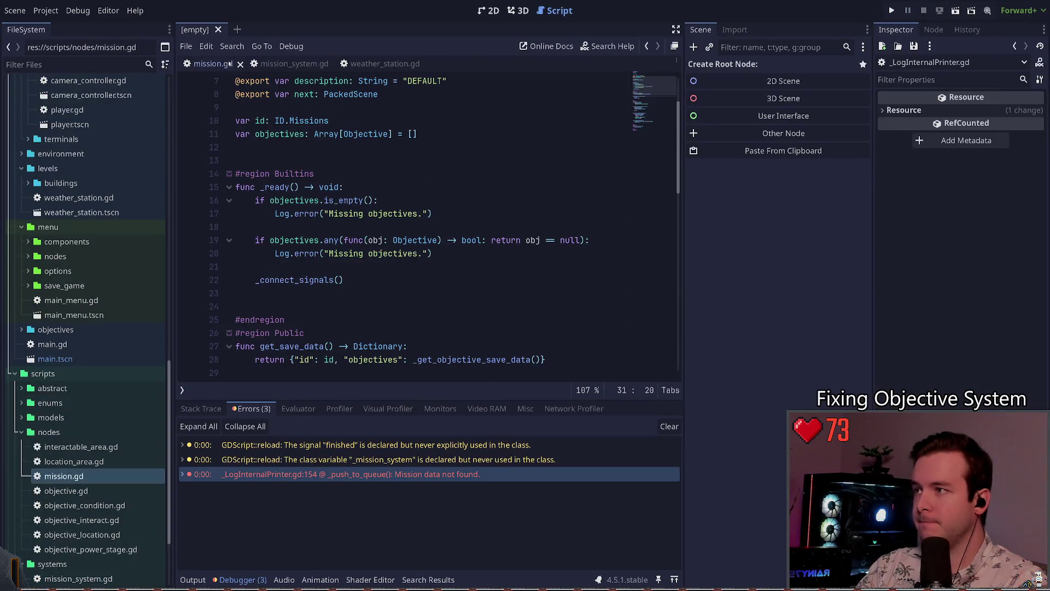
left_click(292, 65)
scroll(371, 187, "up", 5)
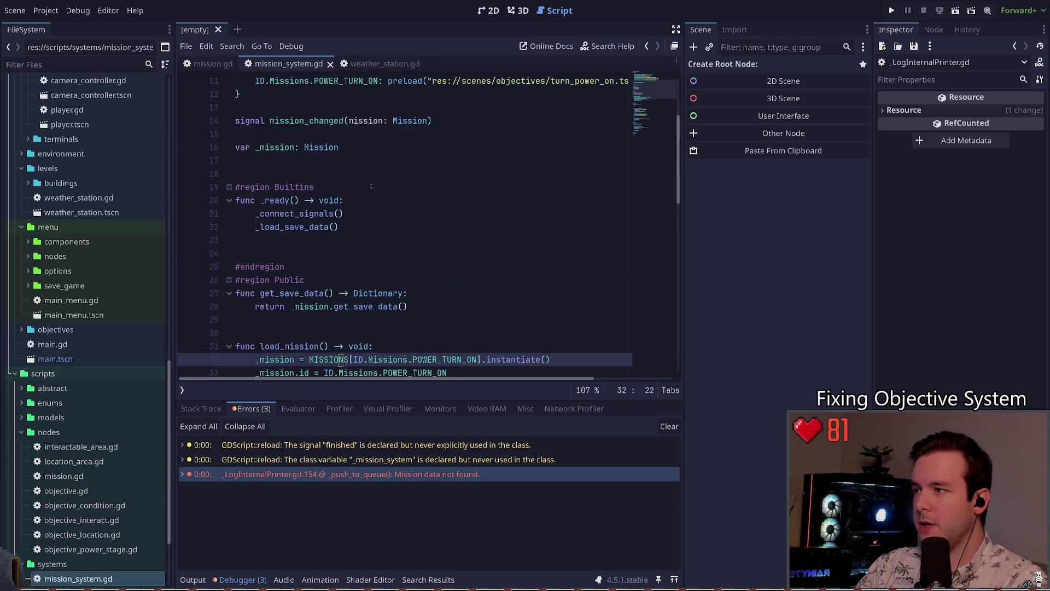
scroll(385, 238, "up", 2)
key("Left")
key("Left")
key("Left")
scroll(339, 178, "down", 2)
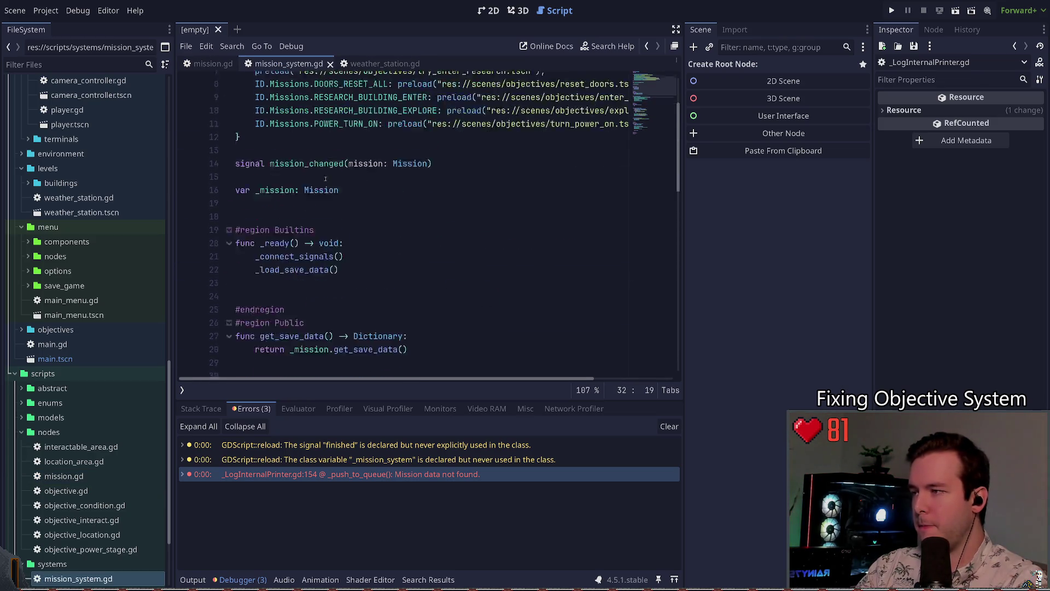
scroll(407, 213, "down", 2)
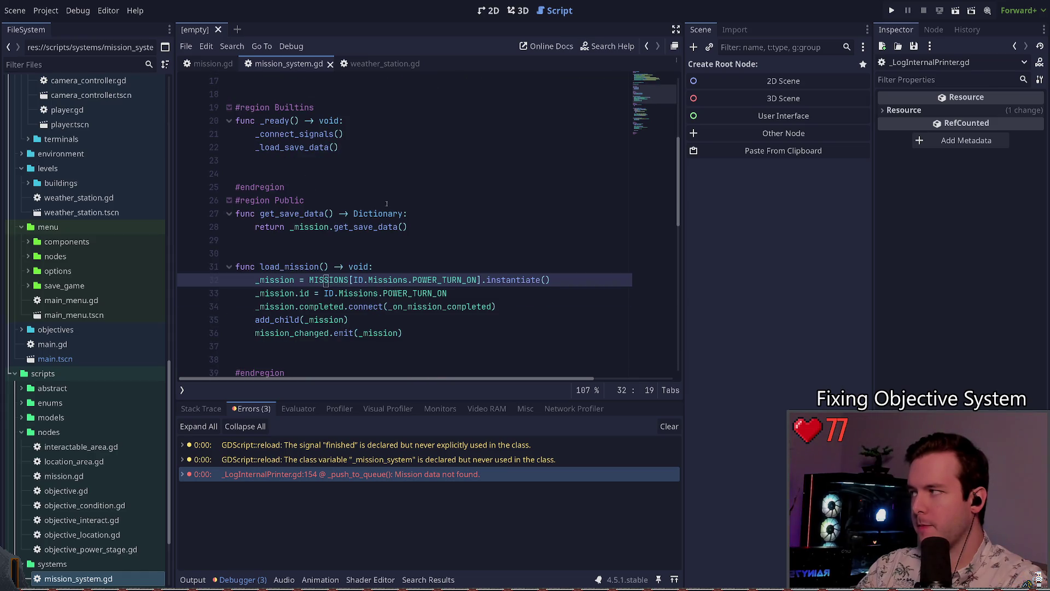
key("Left")
key("Left")
key("Left")
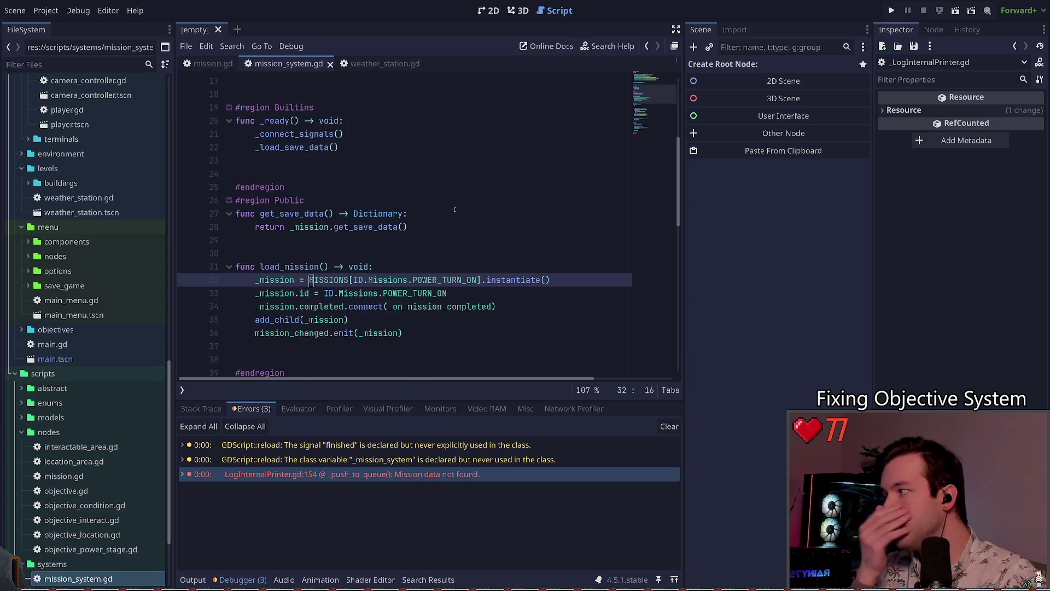
- Scroll through _ready and _load_save_data to the null mission_data branch
left_click(349, 183)
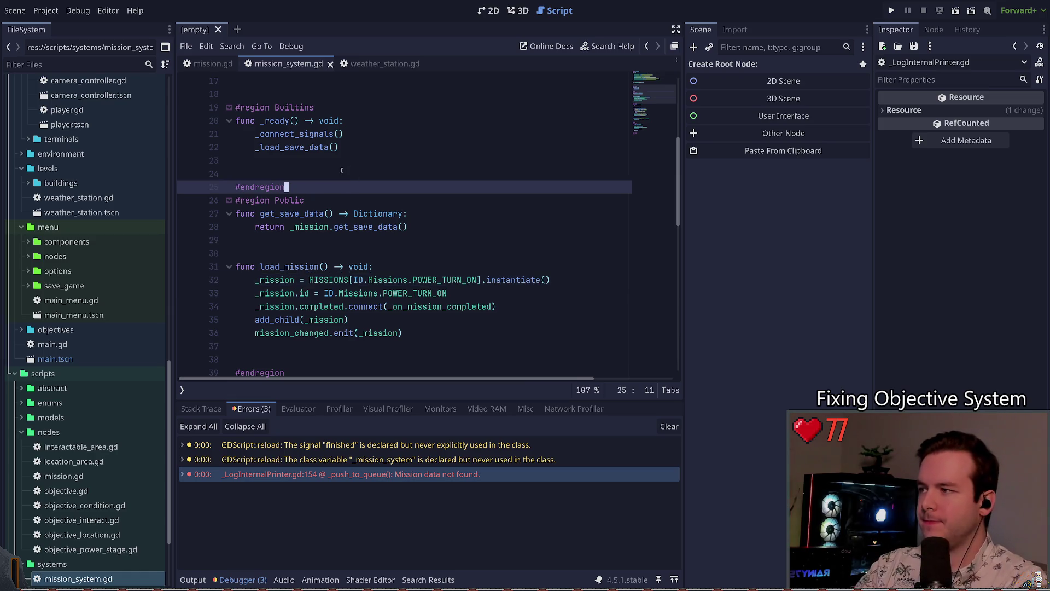
left_click(342, 170)
scroll(392, 222, "up", 2)
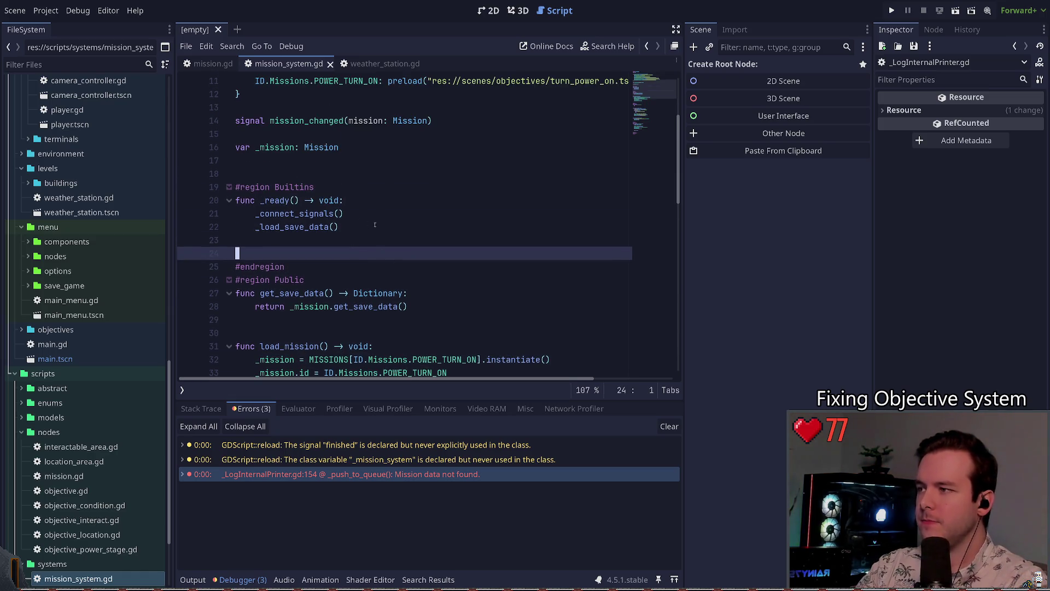
scroll(385, 216, "down", 2)
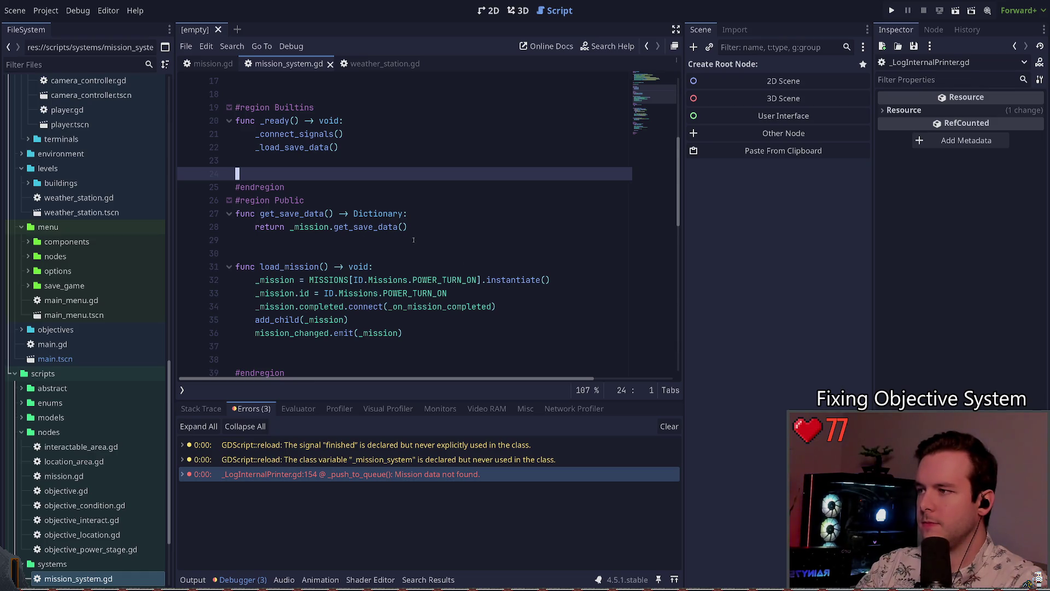
scroll(414, 240, "down", 1)
scroll(294, 177, "down", 8)
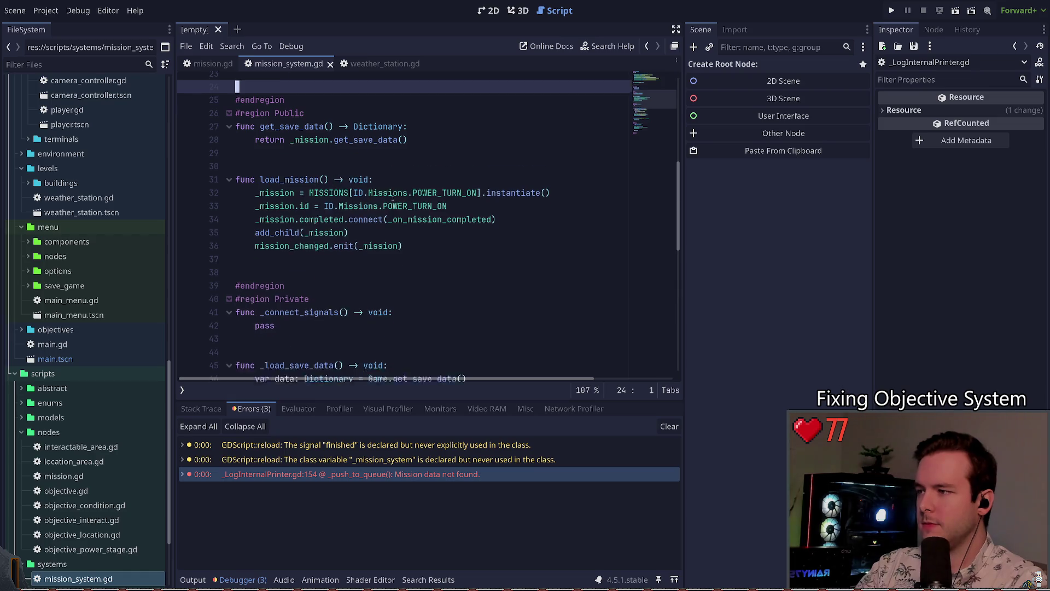
scroll(399, 200, "up", 2)
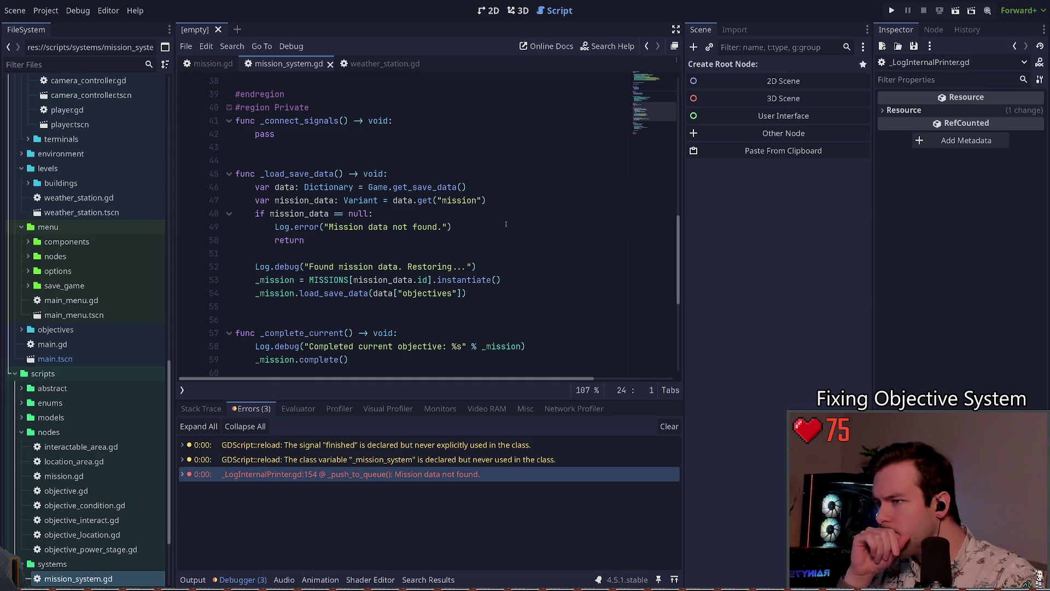
- Change the Log.error call to Log.debug and add a _load_default_mission() call below it
left_click(454, 226)
double_click(298, 227)
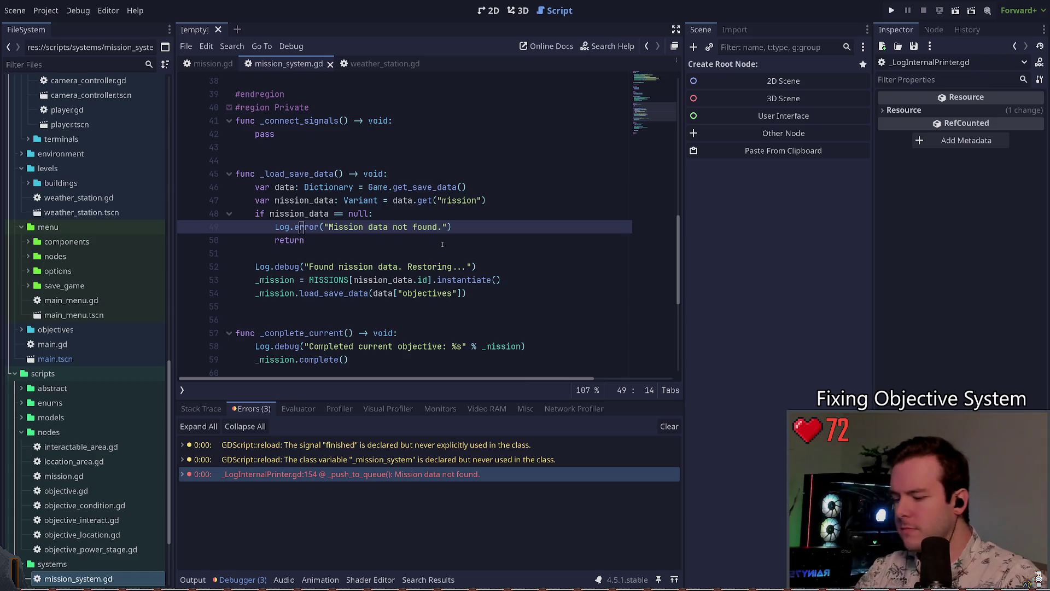
type("debug")
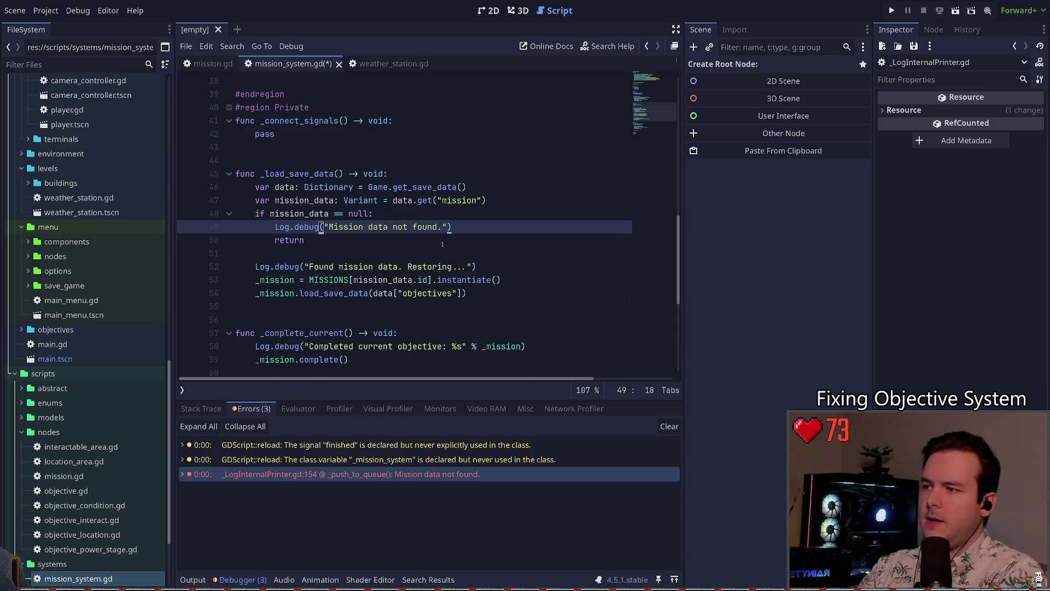
key("End")
key("Return")
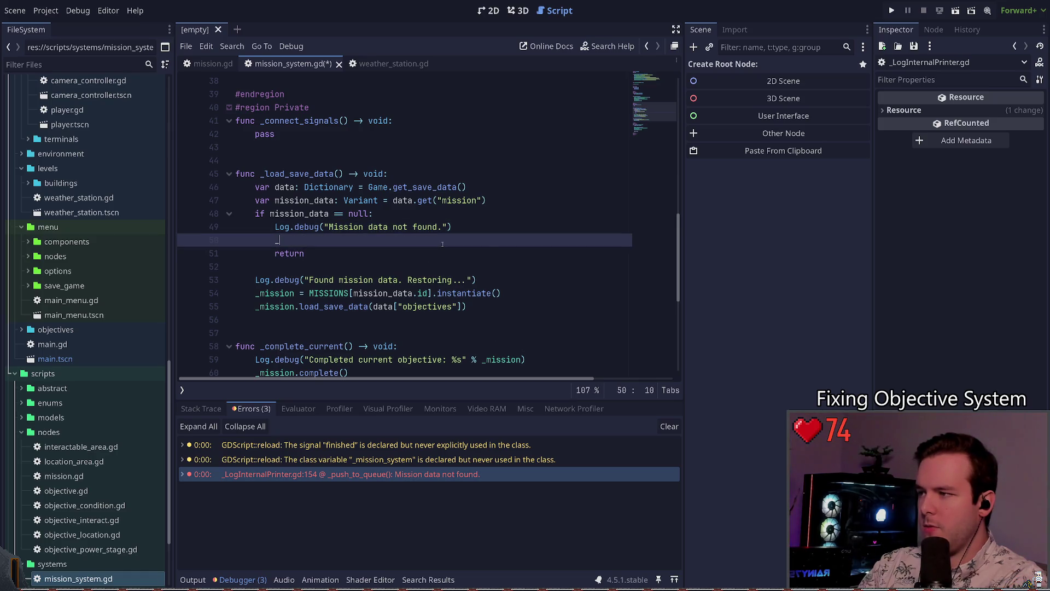
type("_load_default_mission(")
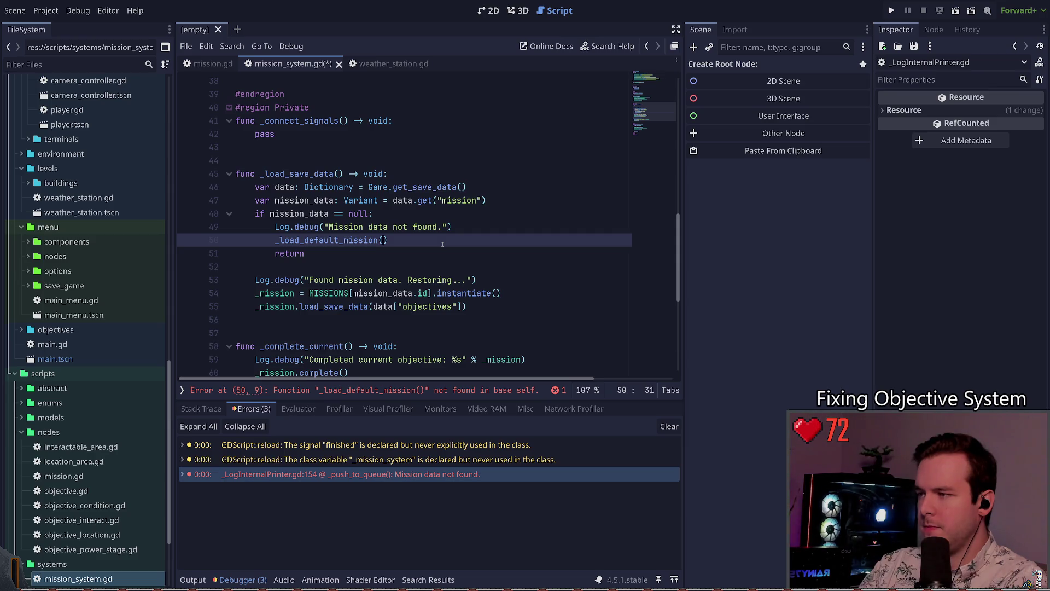
- Extend the debug message with 'Loading first mission'
key("Up")
key("End")
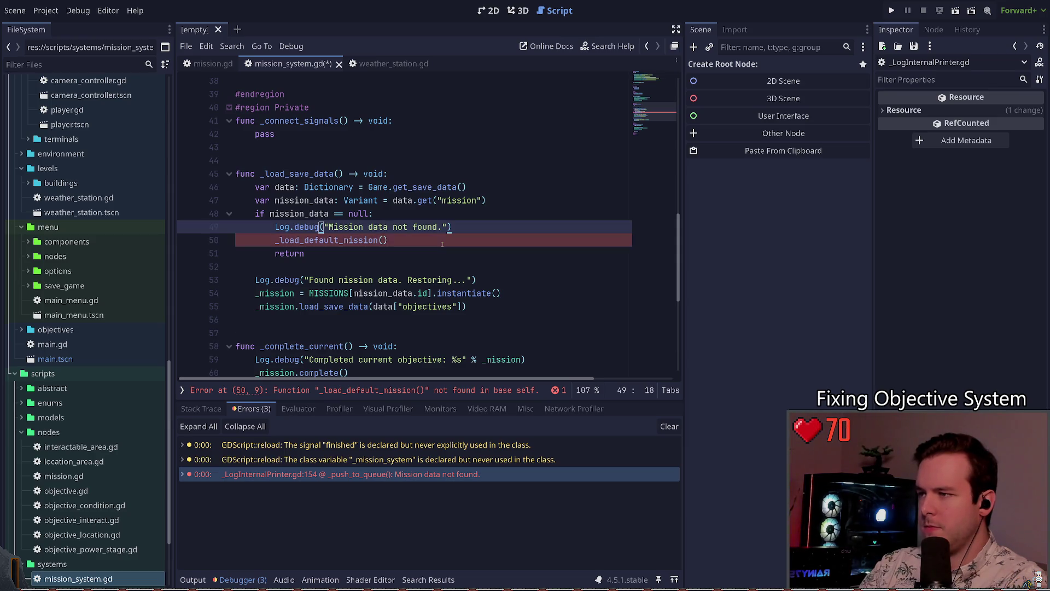
key("BackSpace")
key("BackSpace")
key("BackSpace")
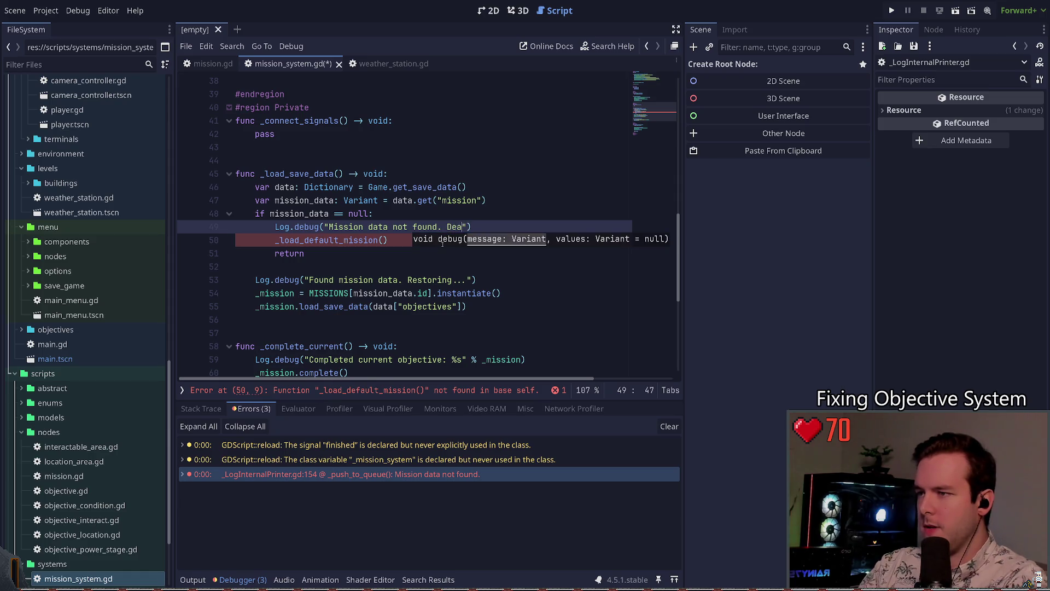
type("Loading")
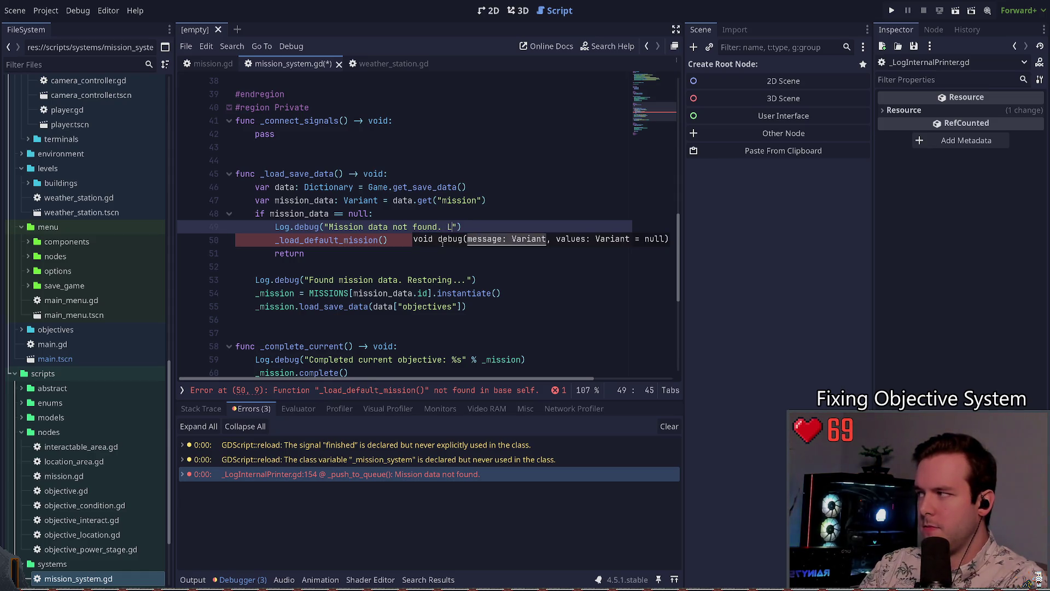
key("BackSpace")
key("BackSpace")
key("BackSpace")
type("first misiso")
key("BackSpace")
key("BackSpace")
key("BackSpace")
type("sion")
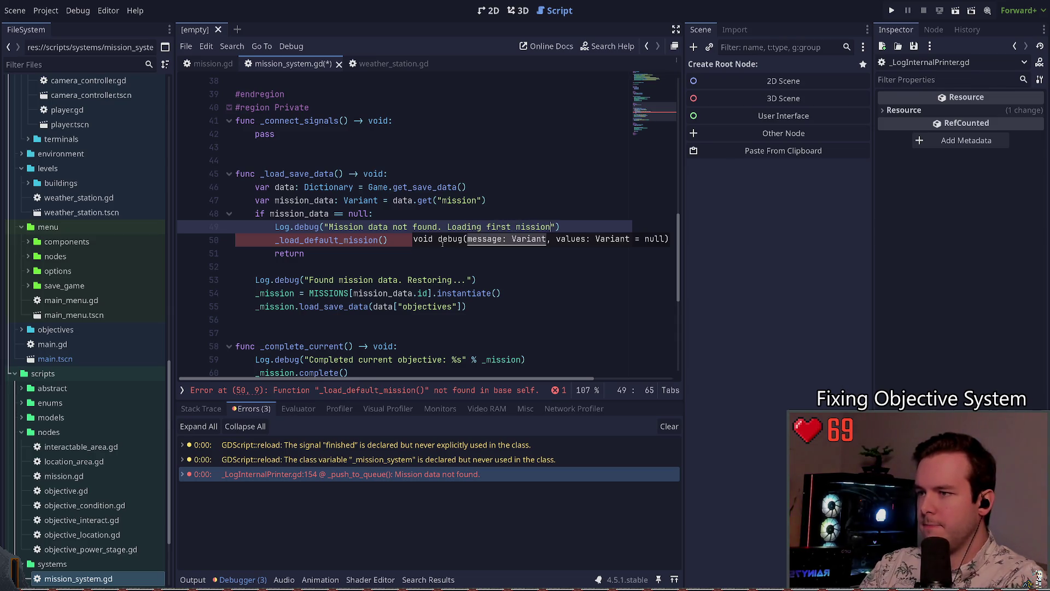
- Replace 'first' with 'default' in the message and save mission_system.gd
key("Down")
key("Up")
key("ctrl+Right")
key("ctrl+Right")
key("ctrl+Right")
key("ctrl+Left")
key("ctrl+Delete")
type("deafult")
key("BackSpace")
key("BackSpace")
key("BackSpace")
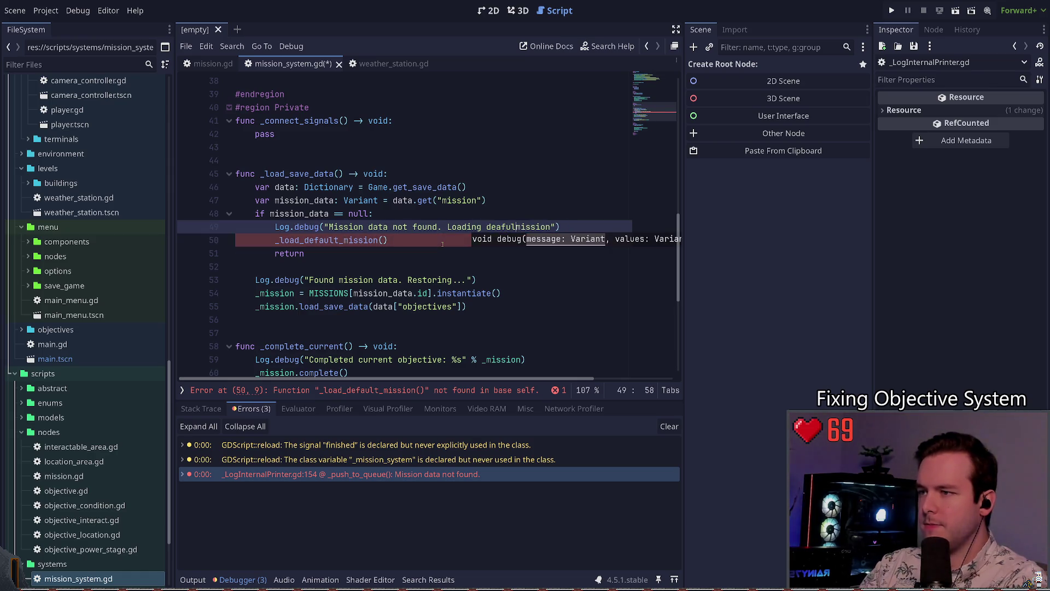
type("fault")
key("ctrl+s")
- Append '...' so the message reads 'Mission data not found. Loading default mission...'
key("ctrl+Right")
type("...")
key("ctrl+Left")
key("ctrl+Left")
key("ctrl+Left")
key("Right")
key("Right")
key("Right")
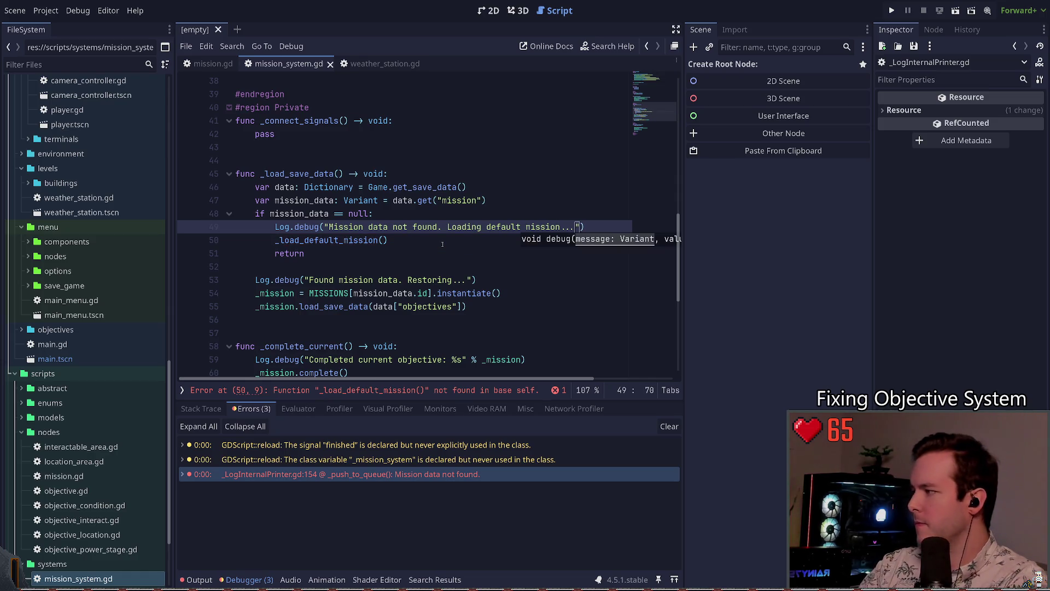
key("Down")
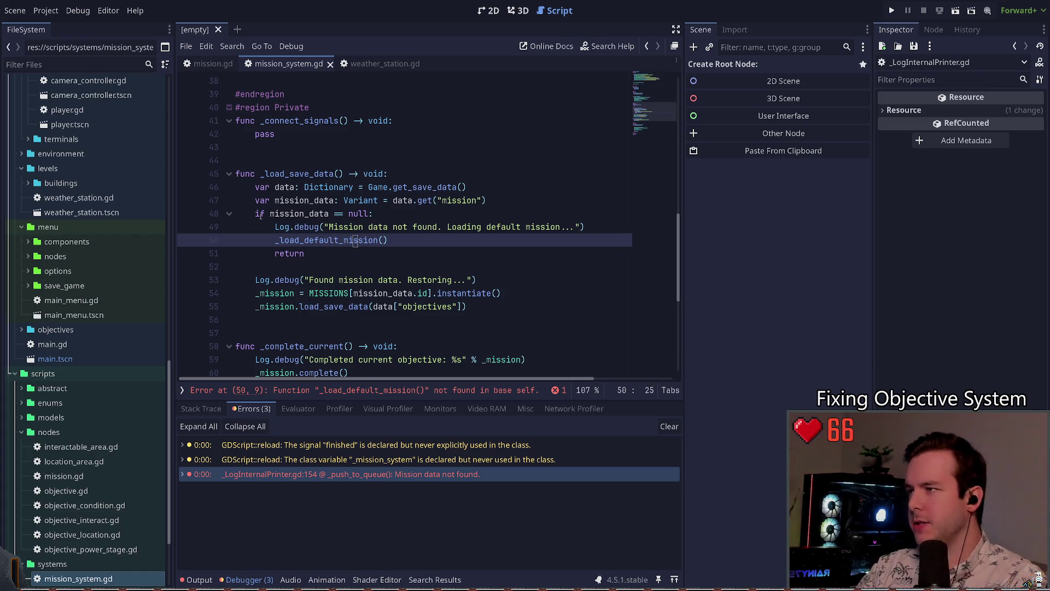
left_click(291, 147)
- Add a new function named _load_default_mission() on a new line below _load_save_data
scroll(364, 225, "down", 4)
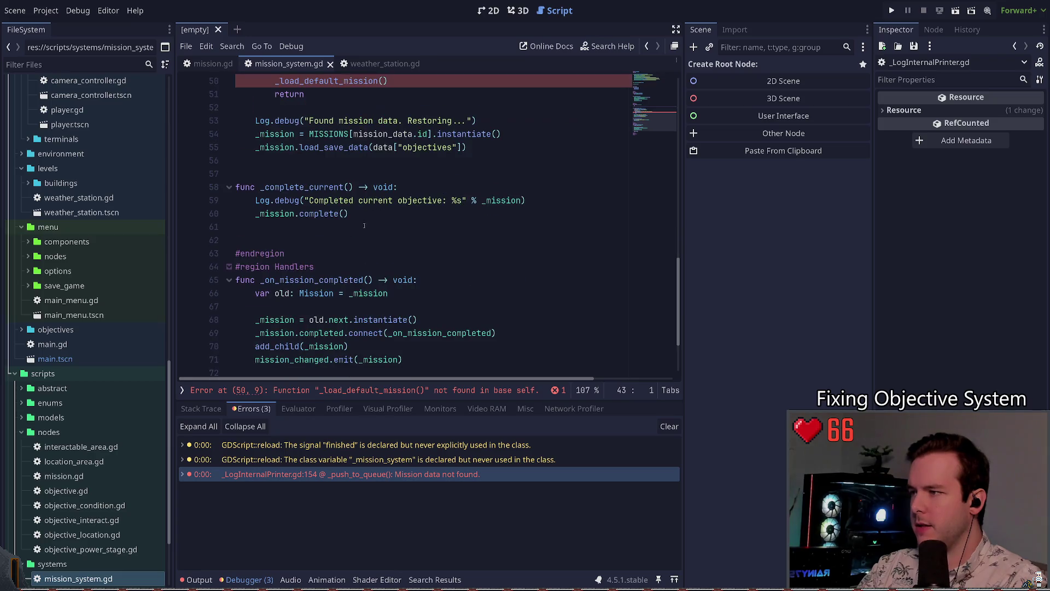
left_click(358, 162)
key("Return")
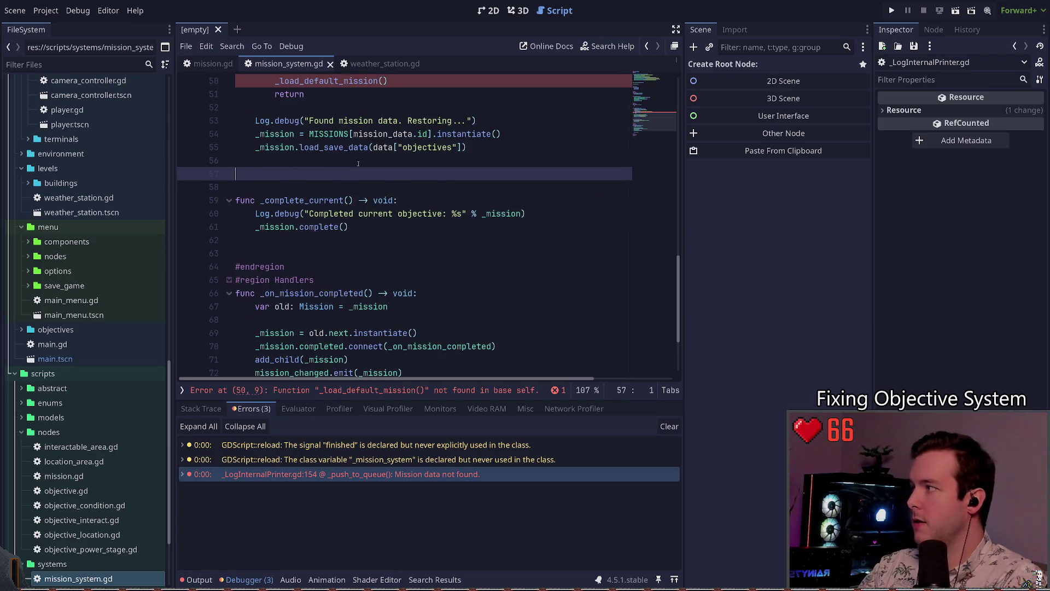
type("func_load_save_data()")
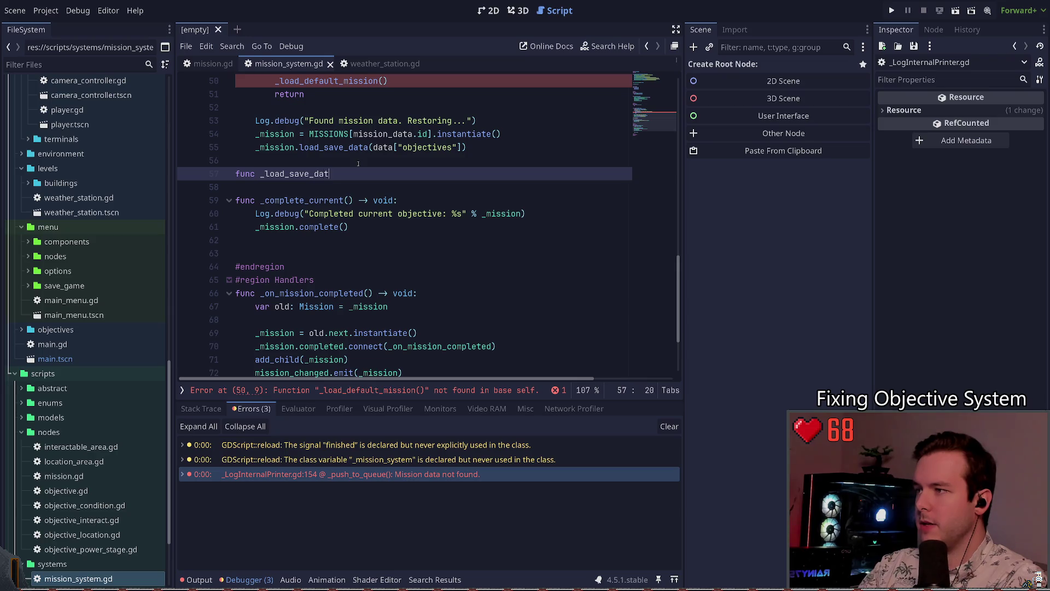
key("ctrl+Left")
key("ctrl+Left")
key("ctrl+Delete")
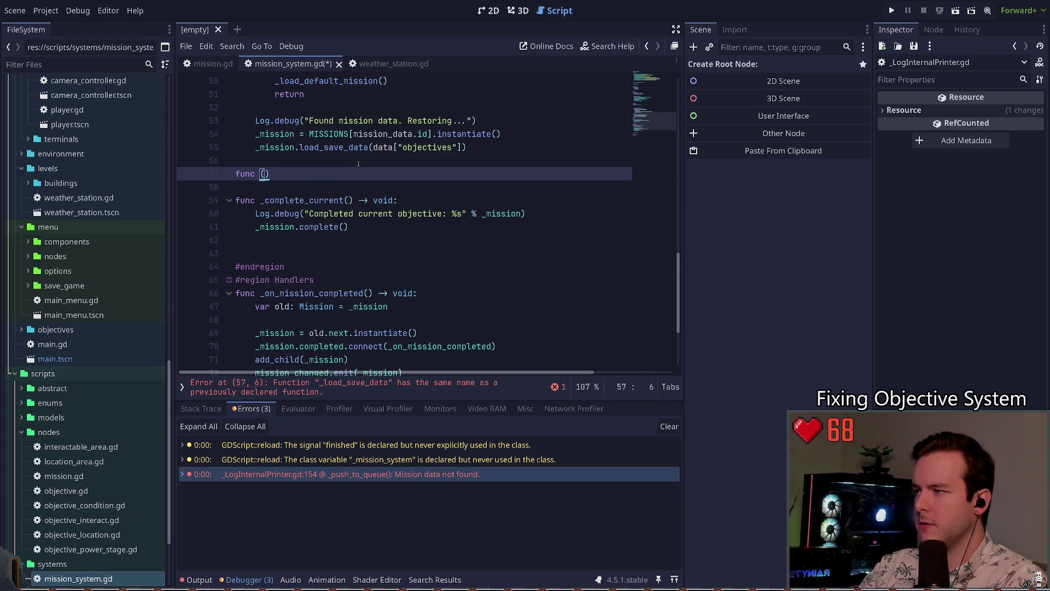
type("_load")
type("_default")
key("BackSpace")
key("BackSpace")
key("BackSpace")
type("eafult")
key("BackSpace")
key("BackSpace")
key("BackSpace")
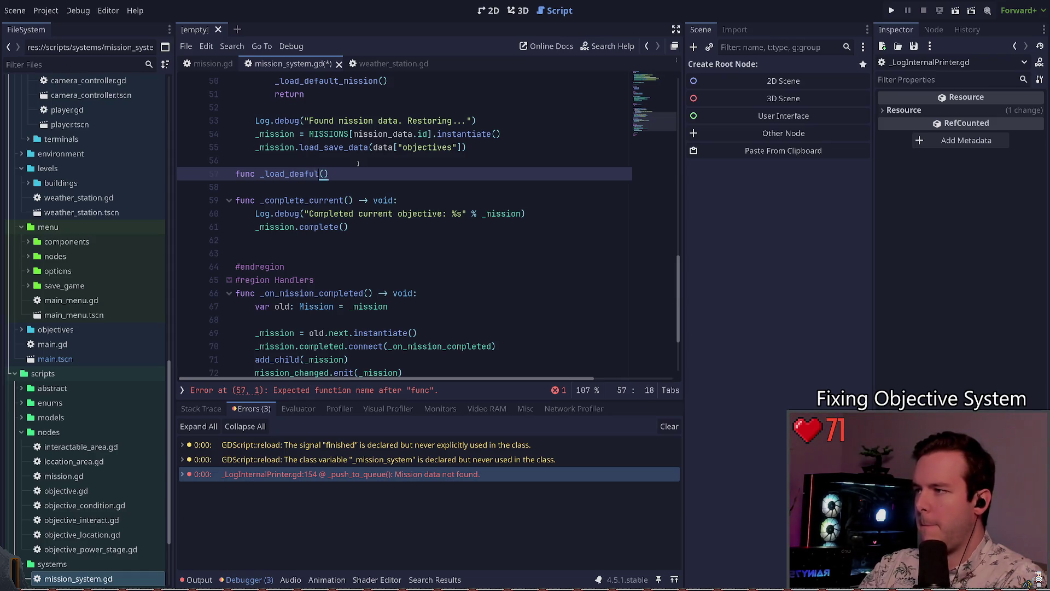
type("fault_mission")
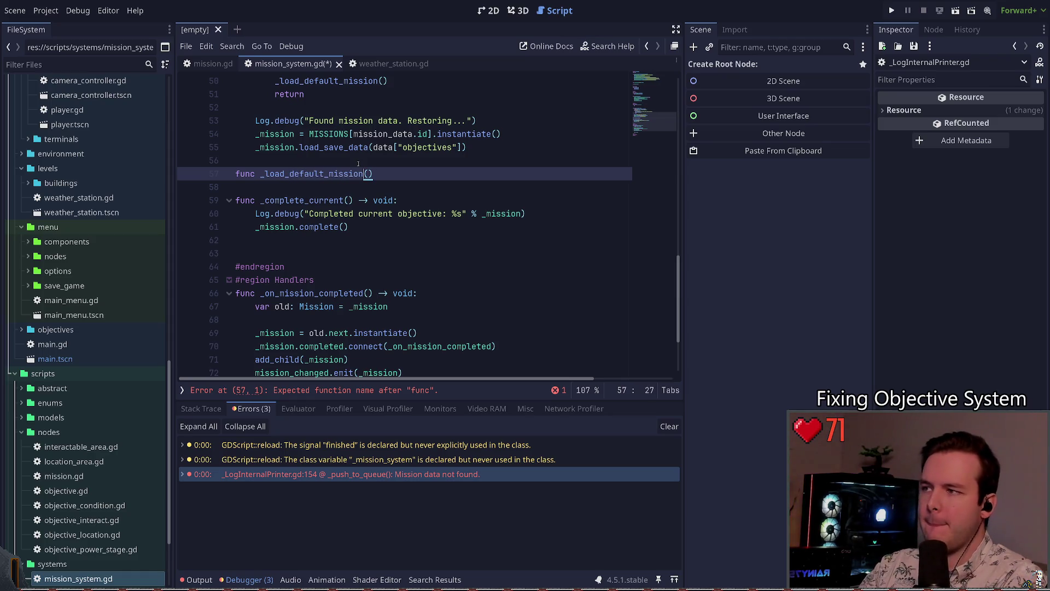
- Give _load_default_mission a '-> void' return type and a 'pass' body
key("End")
type("-> void:")
key("Return")
type("pass")
- Save mission_system.gd with spacing above the new function, then switch to weather_station.gd
key("ctrl+s")
key("Up")
key("Home")
key("Return")
left_click(365, 187)
scroll(371, 189, "up", 13)
scroll(372, 189, "up", 4)
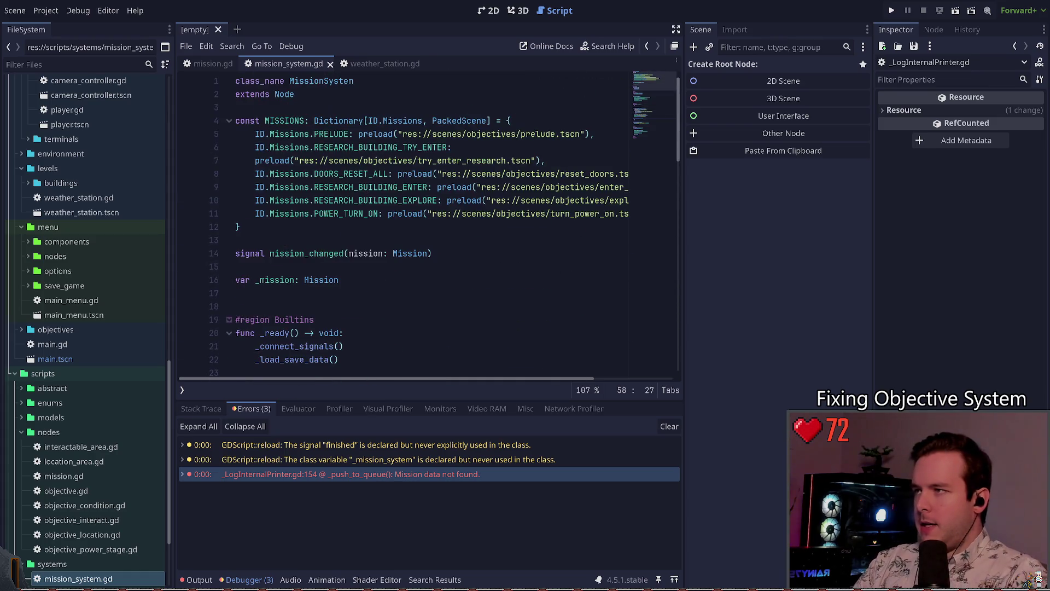
key("Left")
key("Left")
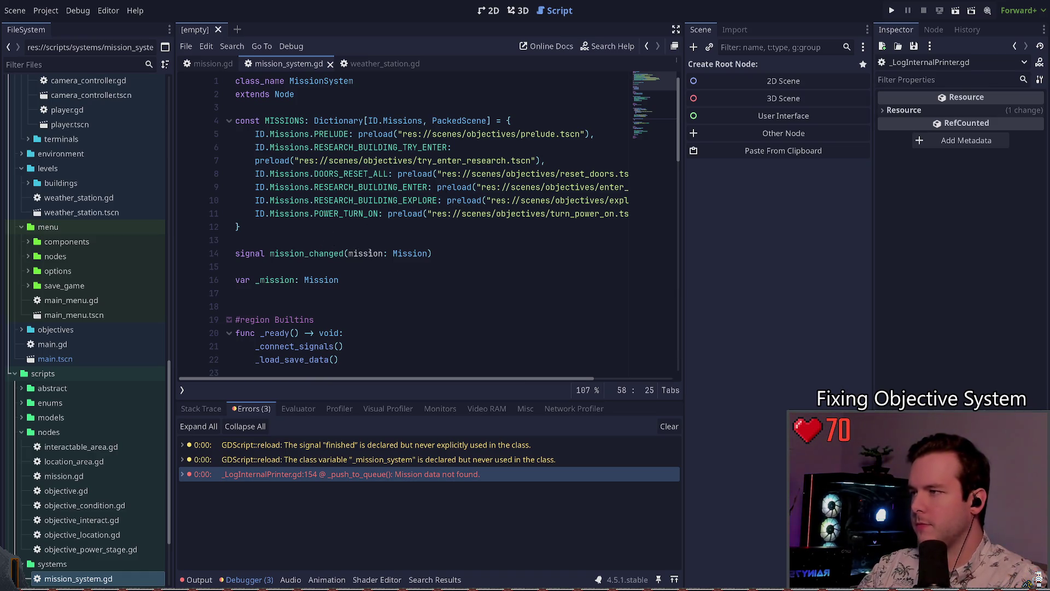
left_click(379, 64)
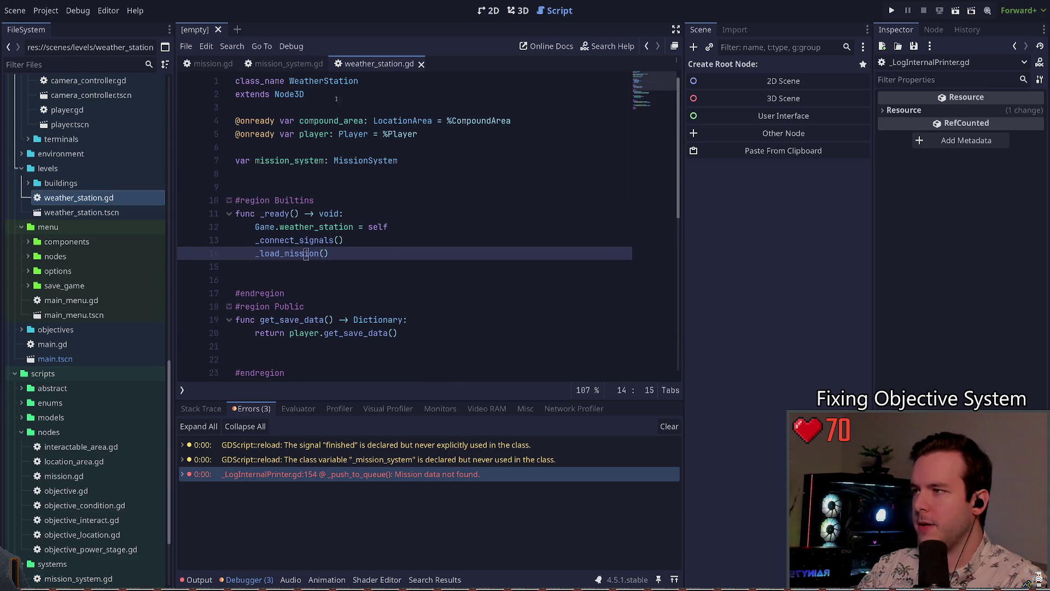
left_click(370, 120)
key("ctrl+shift+Return")
key("ctrl+shift+Return")
type("#")
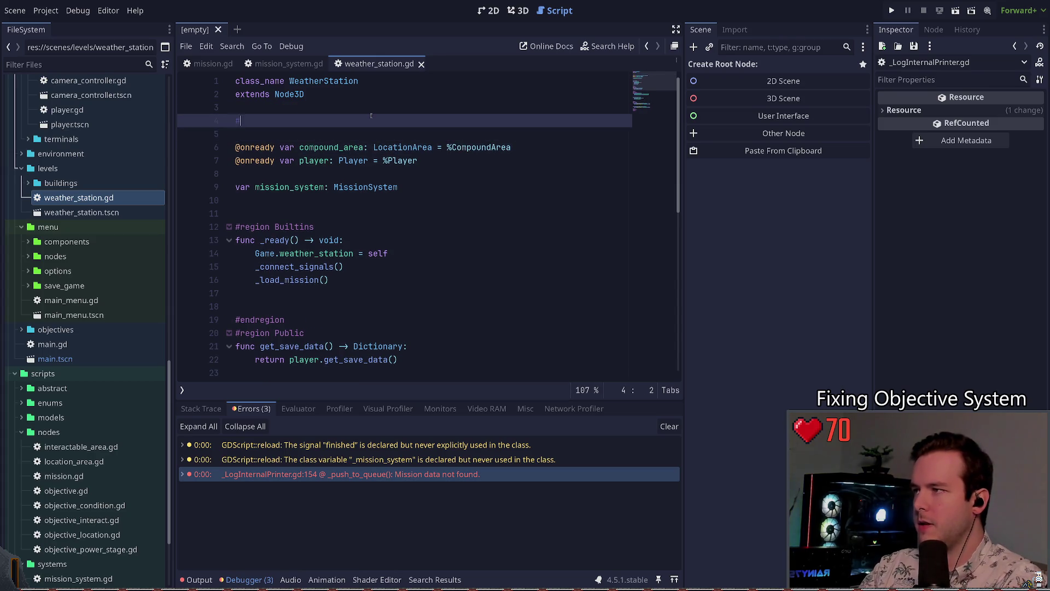
key("BackSpace")
type("@expoer")
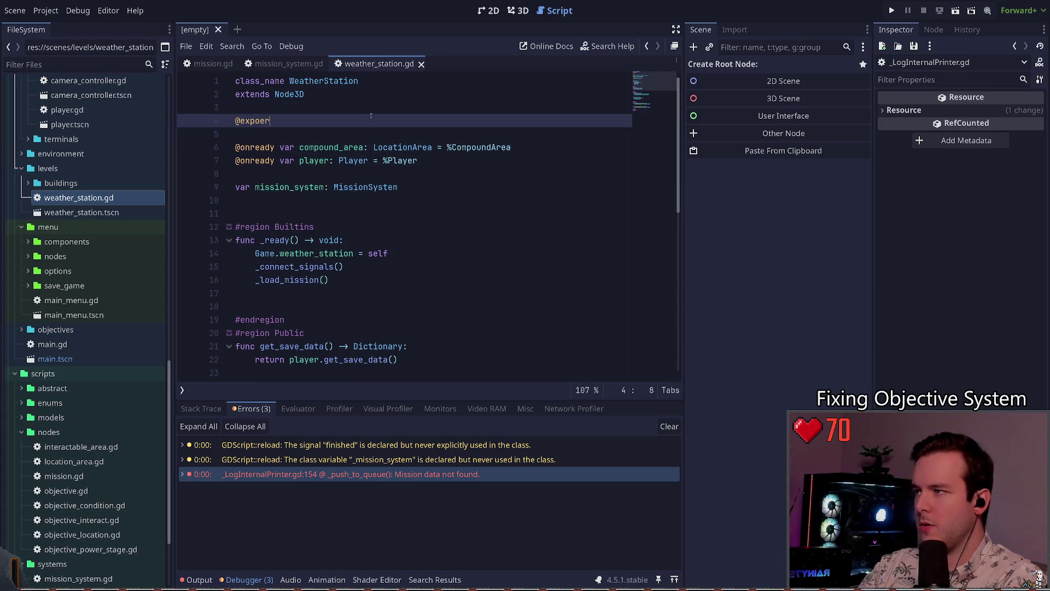
key("BackSpace")
key("BackSpace")
type("rt deafult_")
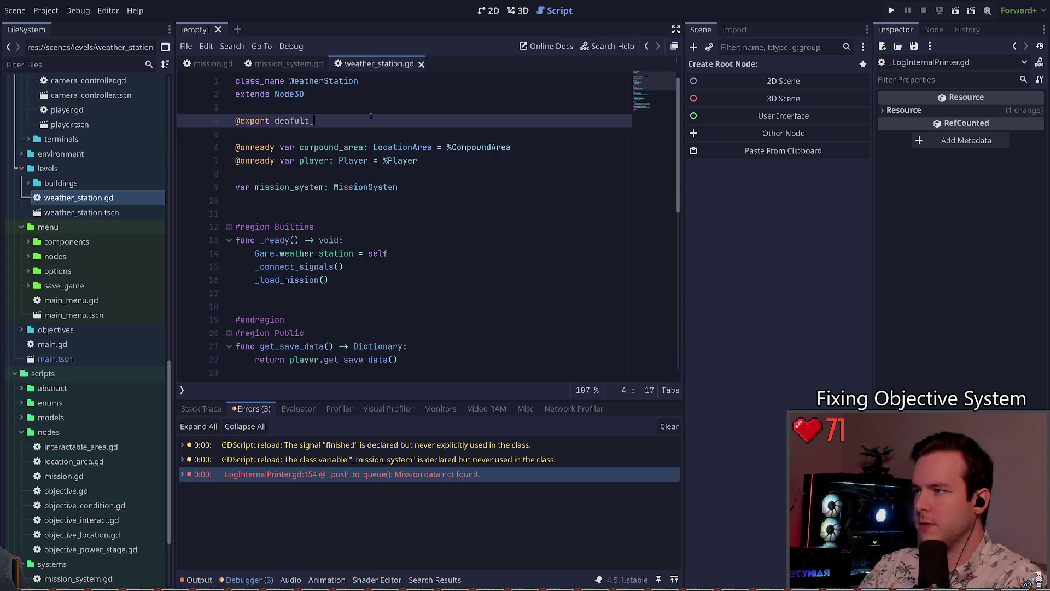
type("fault")
type("sion:")
type(" M")
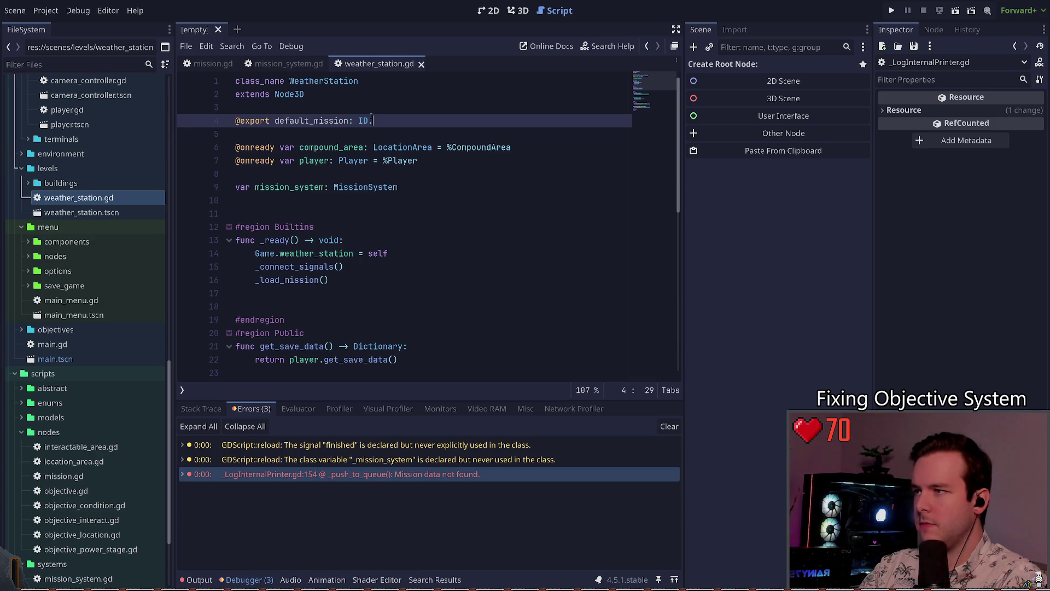
type("sions")
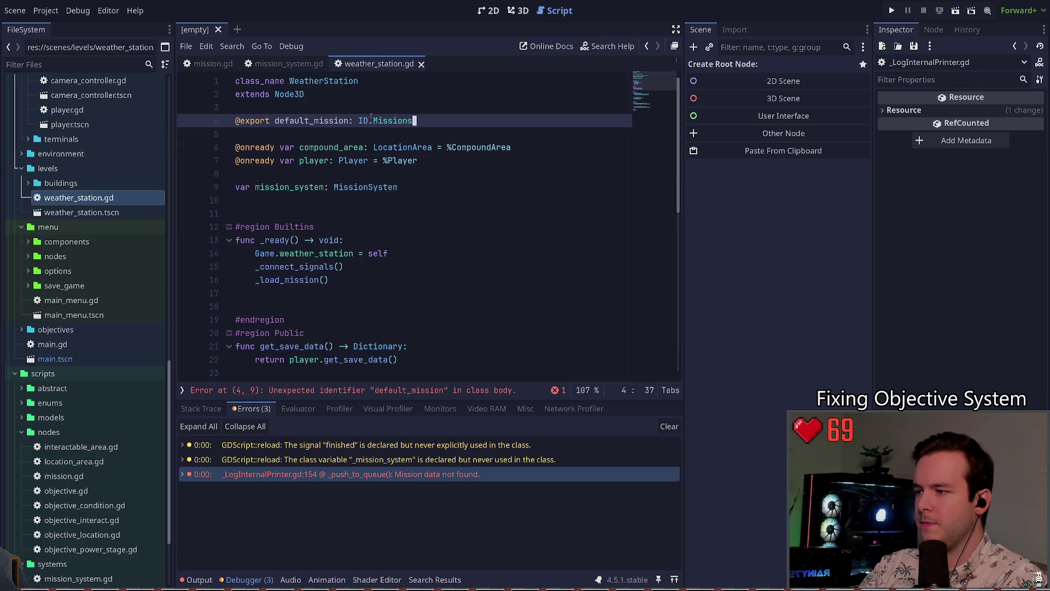
left_click(275, 120)
type("var")
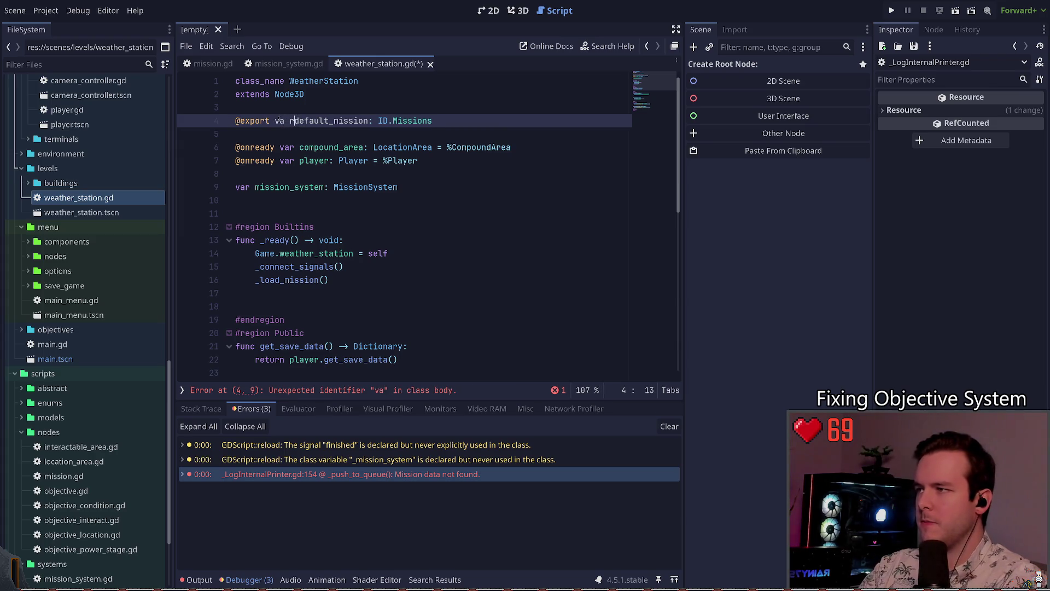
key("ctrl+s")
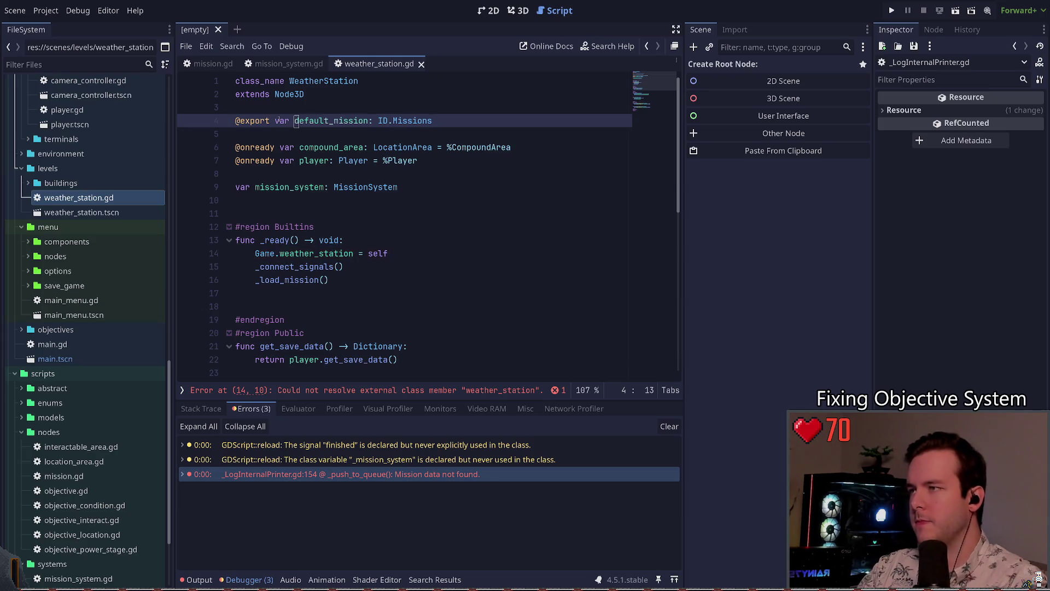
left_click(433, 120)
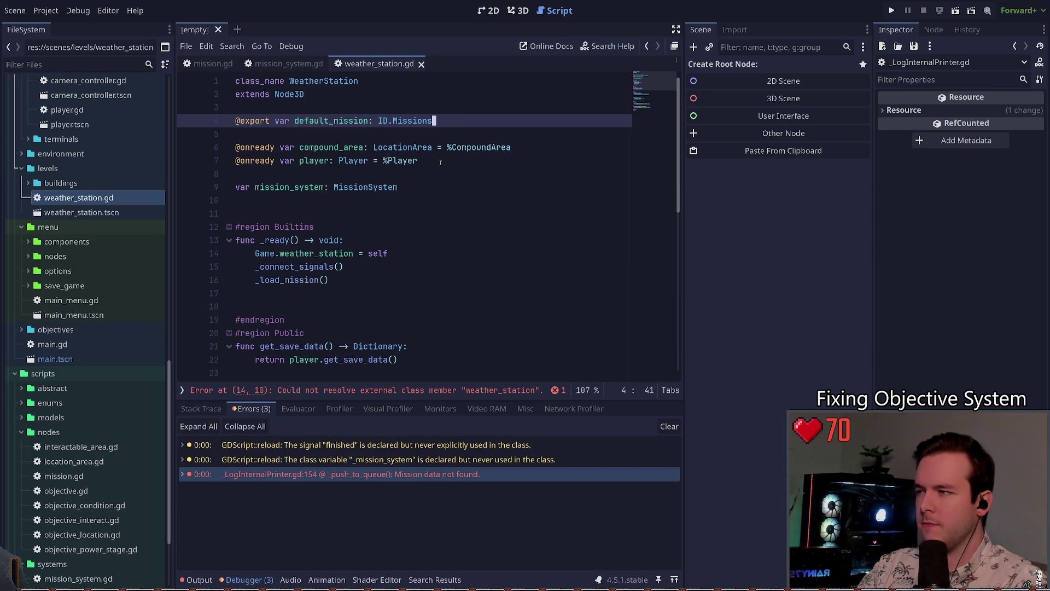
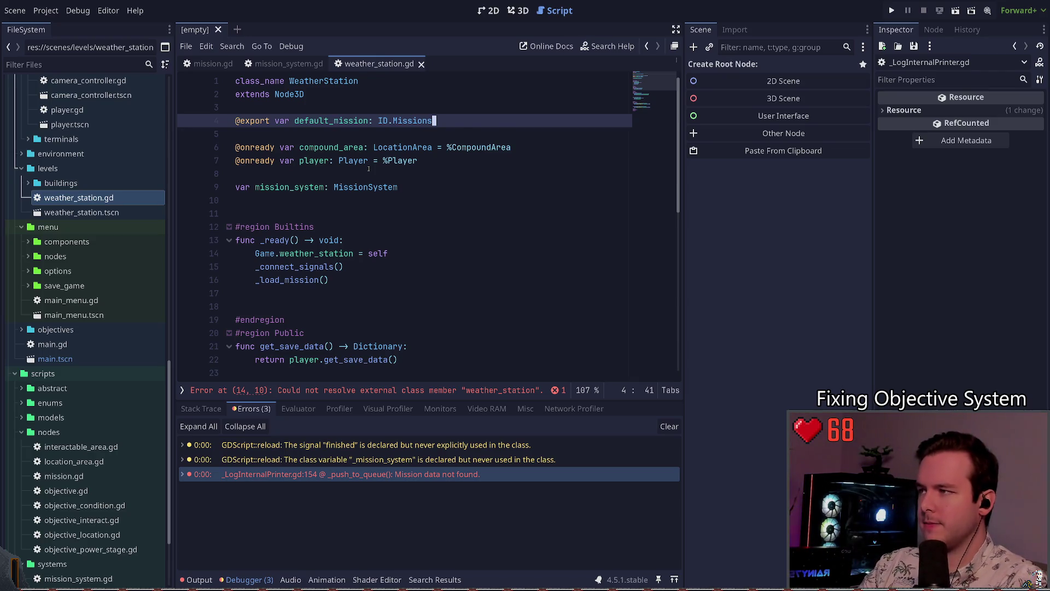
- Drop weather_station.gd's default_mission export and declare const DEFAULT_MISSION = ID.Missions.PRELUDE in game.gd
key("ctrl+shift+k")
key("ctrl+shift+k")
scroll(96, 276, "up", 5)
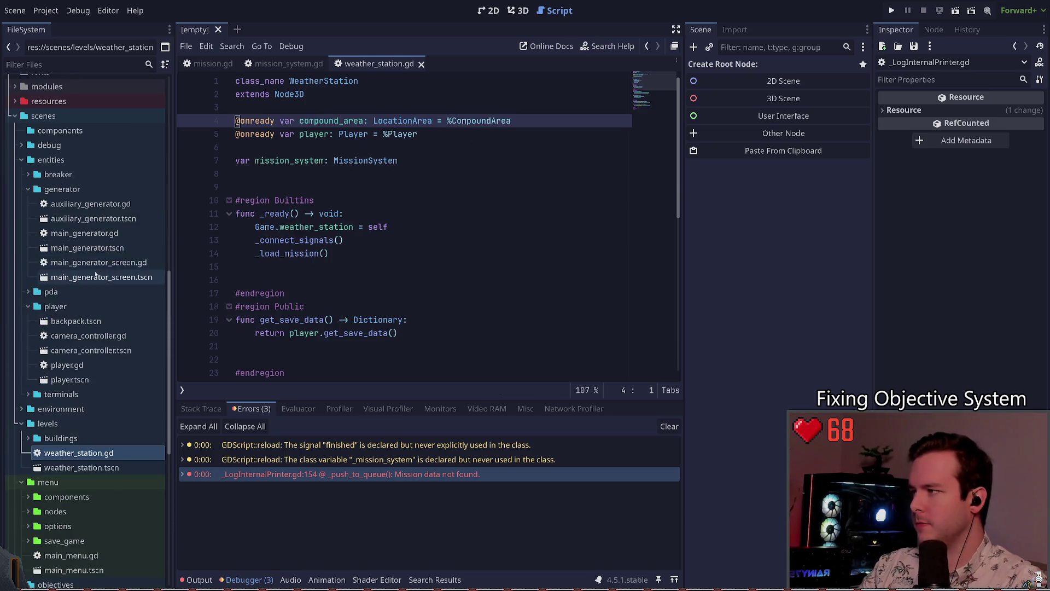
key("alt+Left")
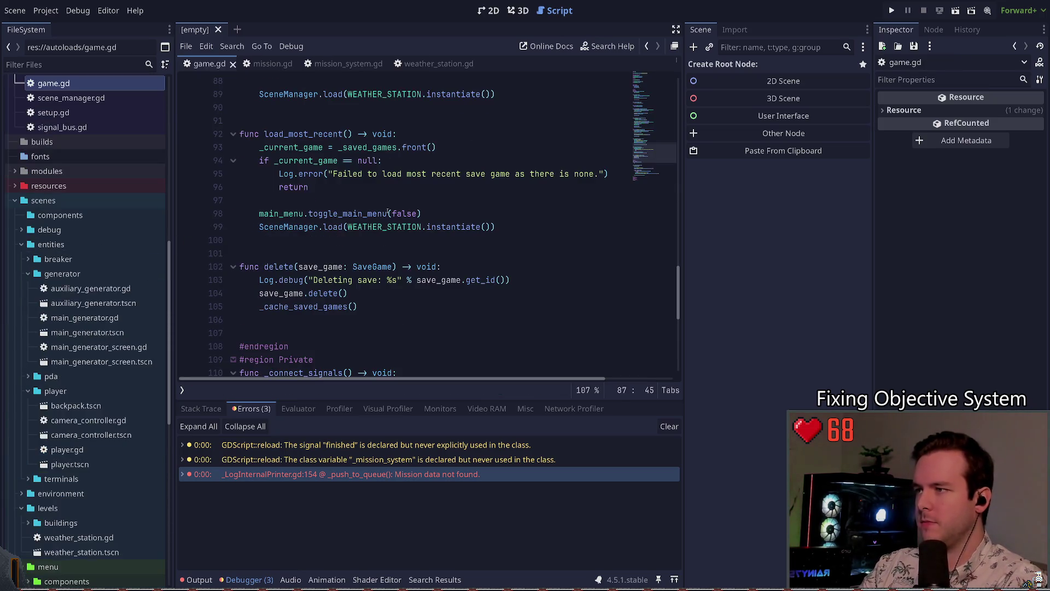
scroll(387, 210, "up", 5)
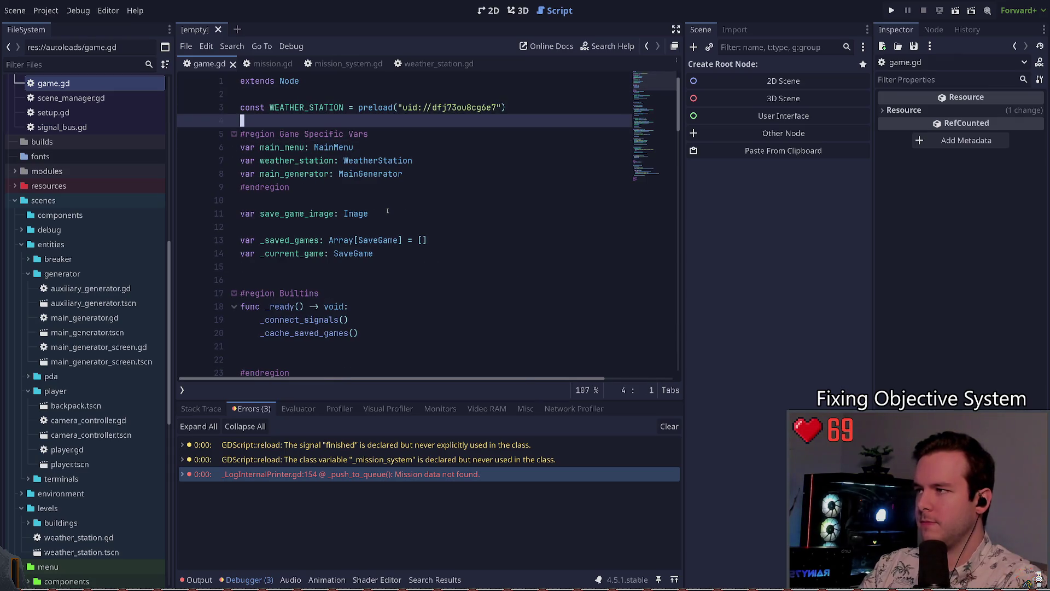
key("Up")
key("ctrl+Return")
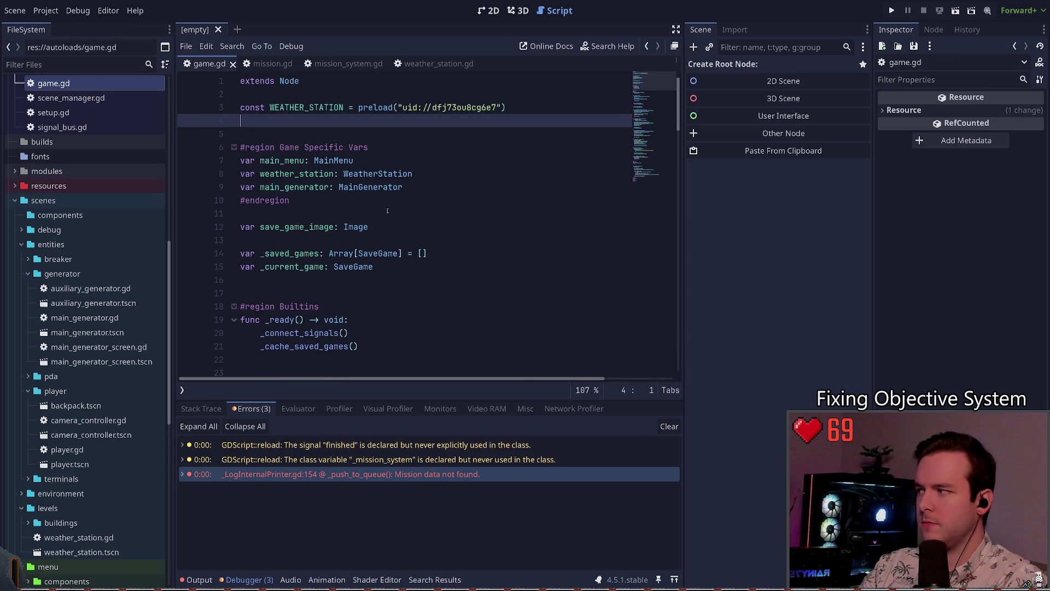
type("const DEFAUL")
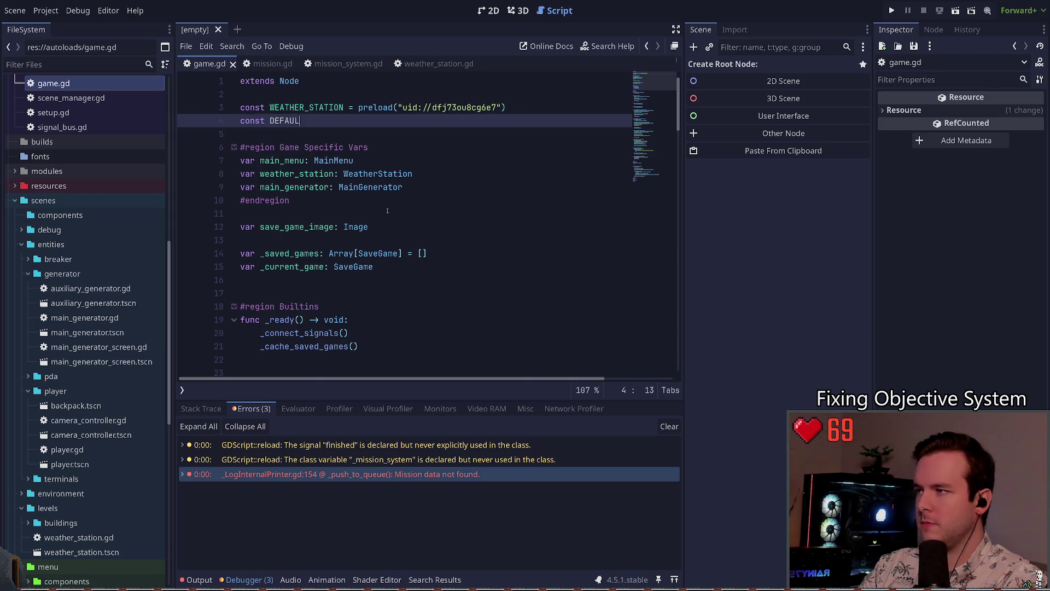
type("T_MISSION:")
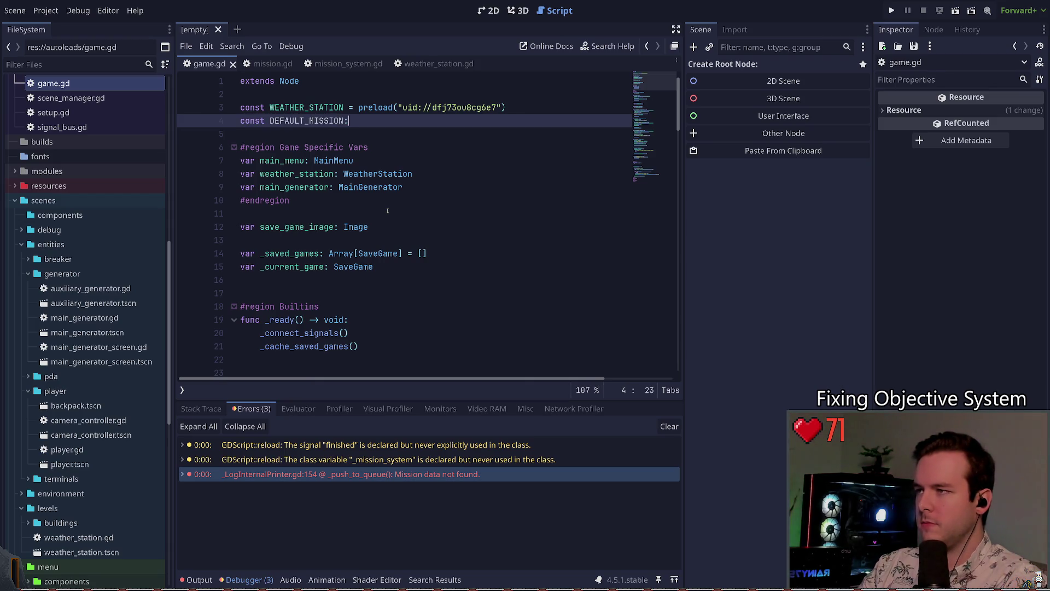
key("BackSpace")
type(" = ")
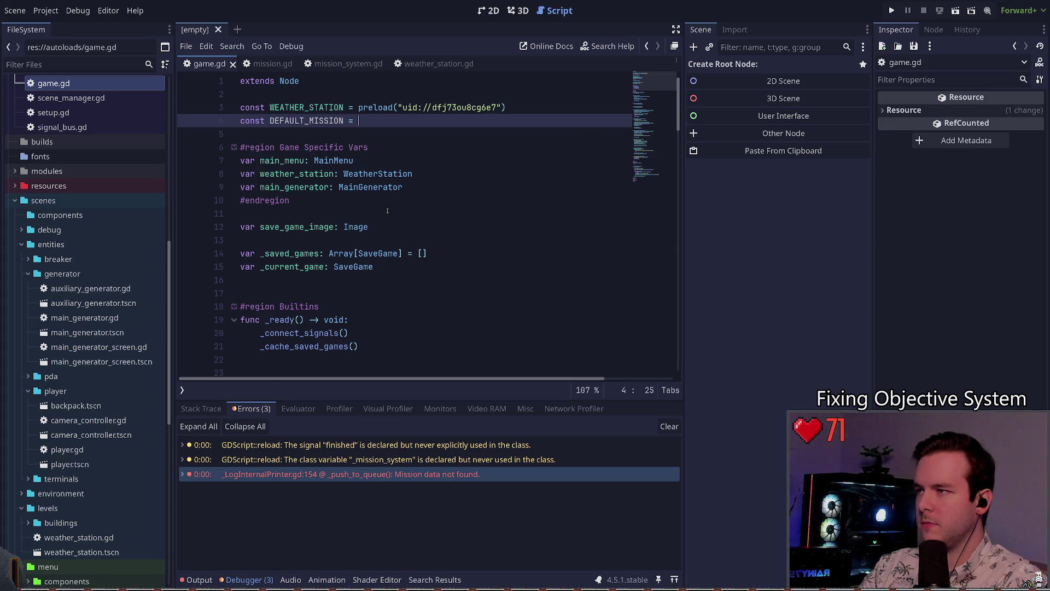
type("ID.Missions.")
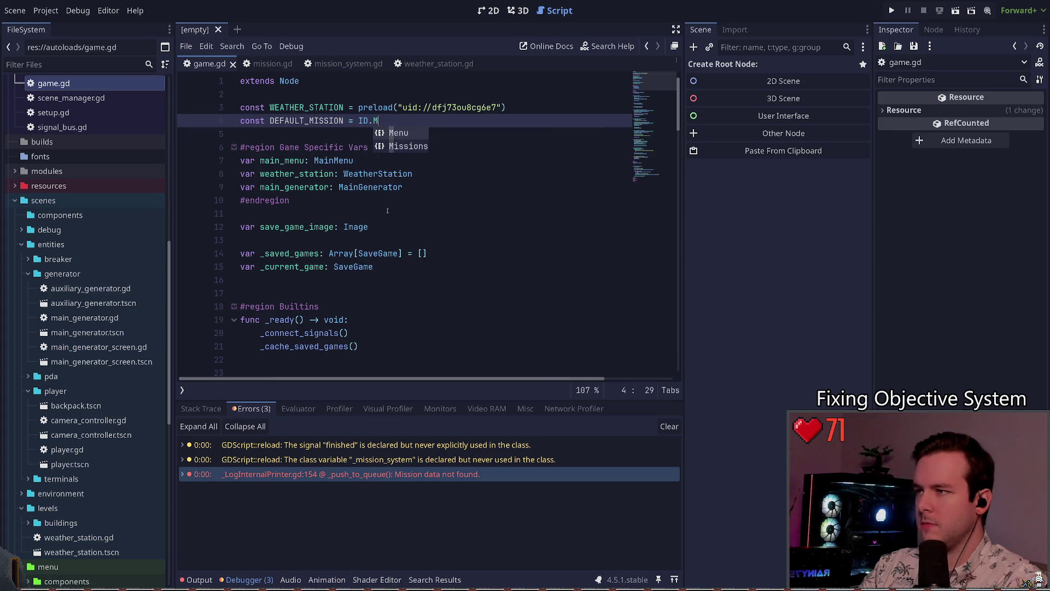
key("Return")
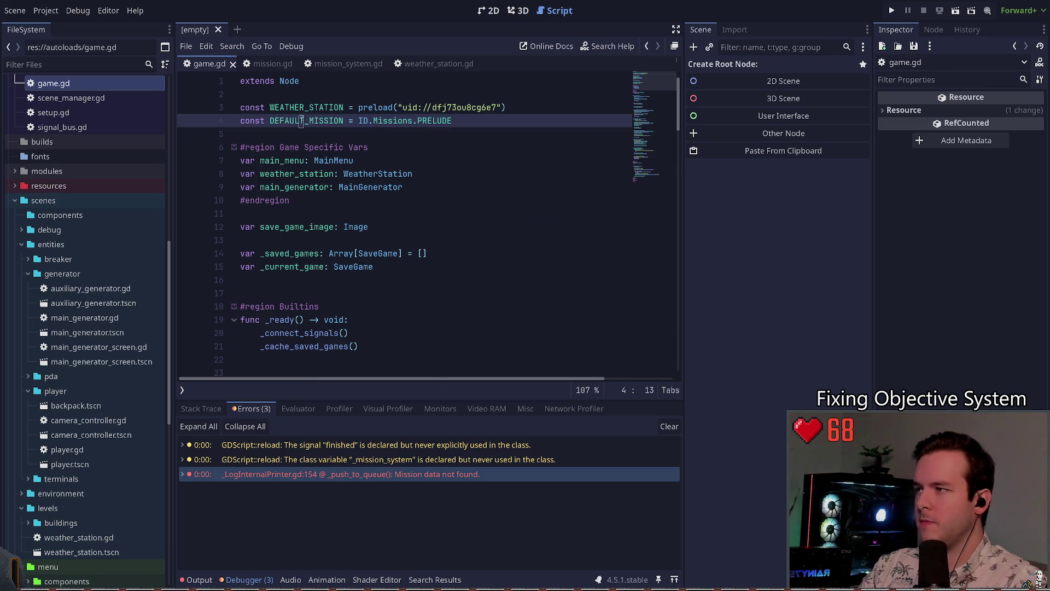
left_click(267, 64)
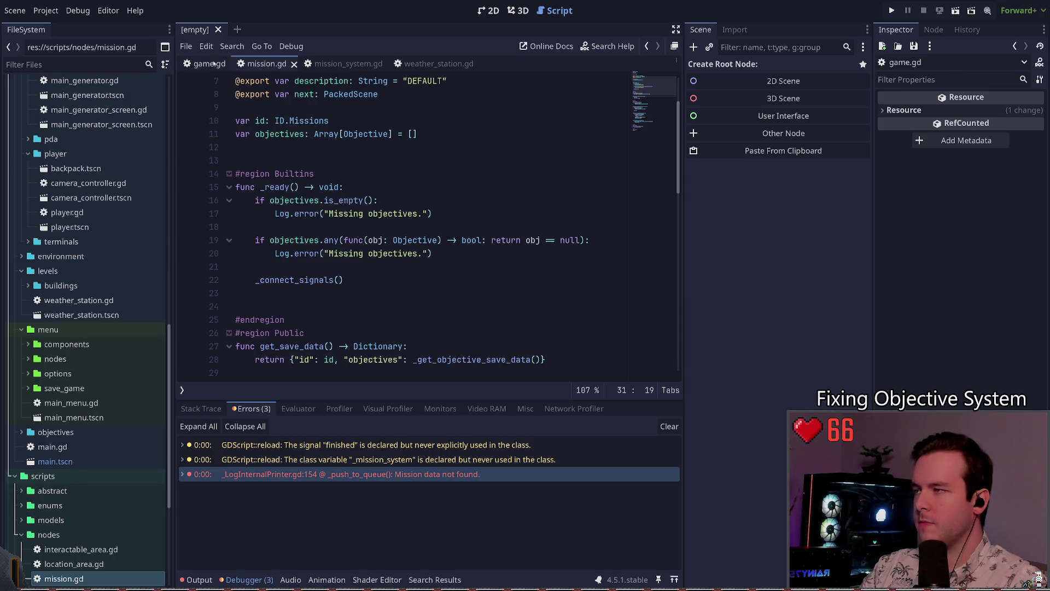
- Insert const DEFAULT_MISSION = ID.Missions.PRELUDE above the MISSIONS dictionary in mission_system.gd and save
left_click(327, 64)
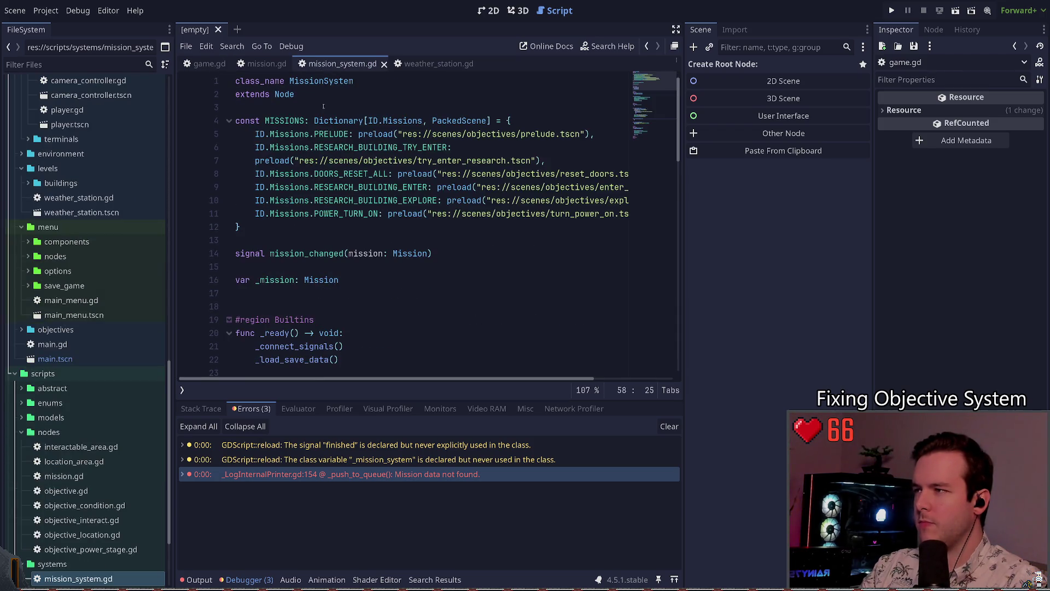
left_click(209, 63)
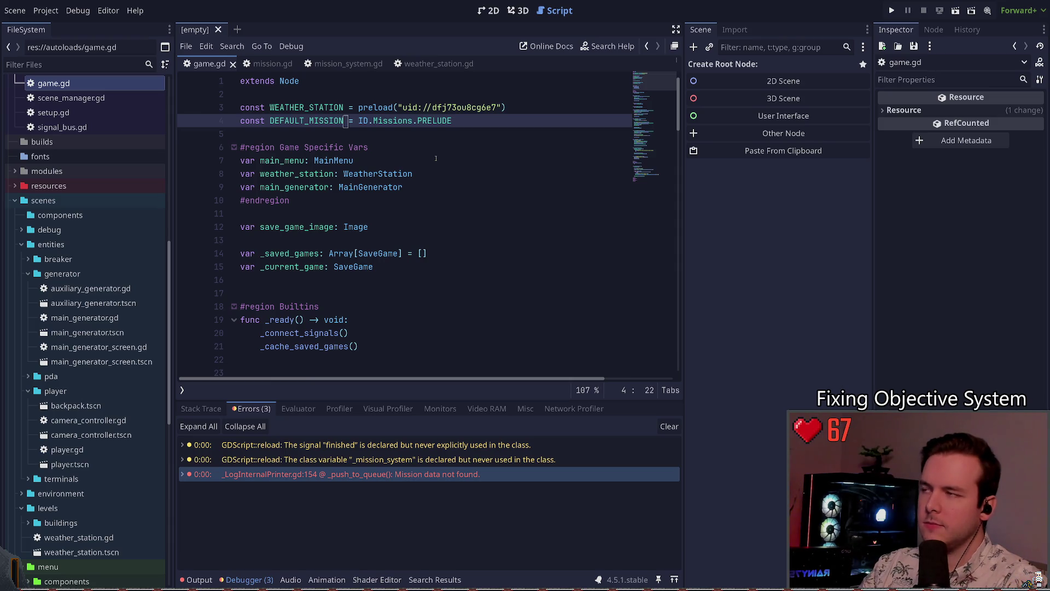
left_click(354, 65)
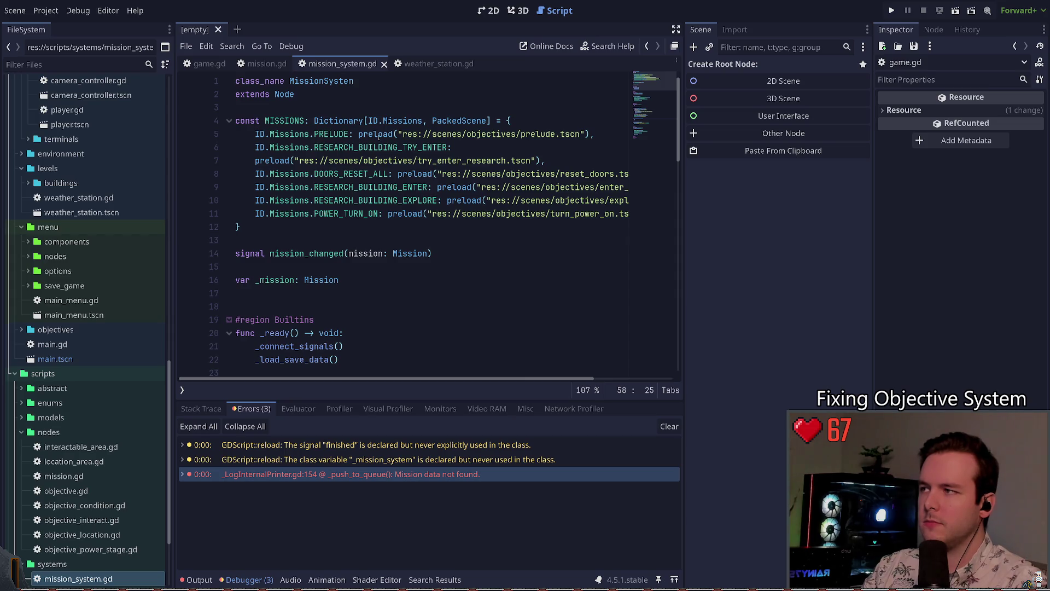
left_click(253, 221)
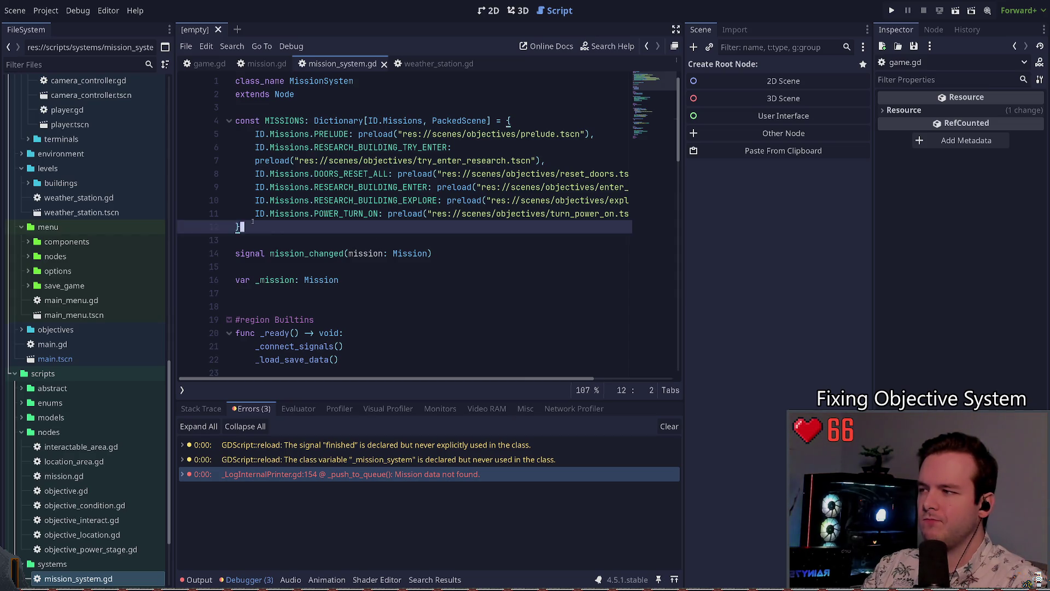
left_click_drag(253, 221, 199, 113)
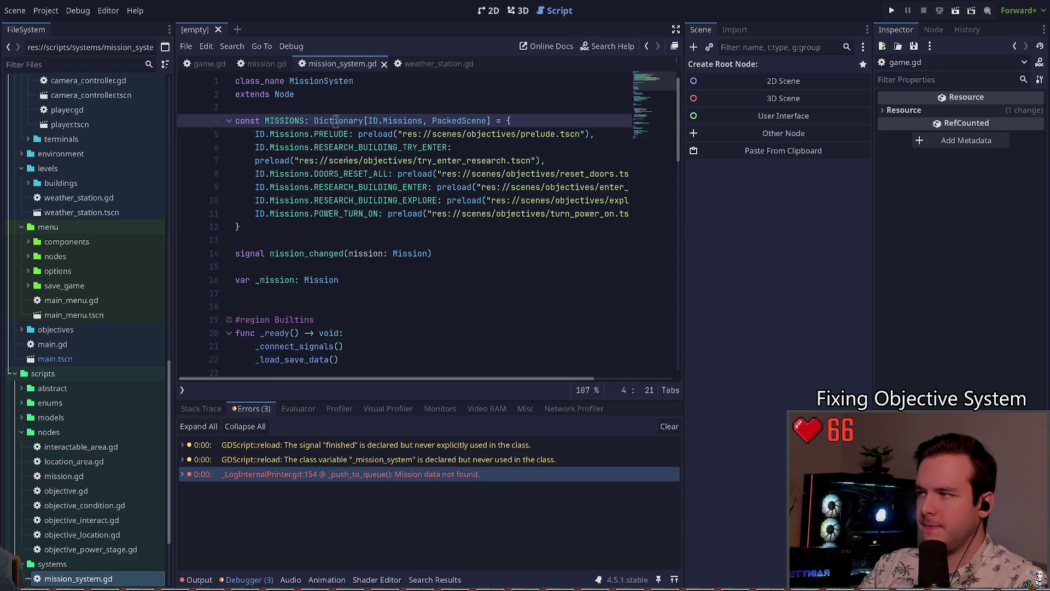
key("alt+Left")
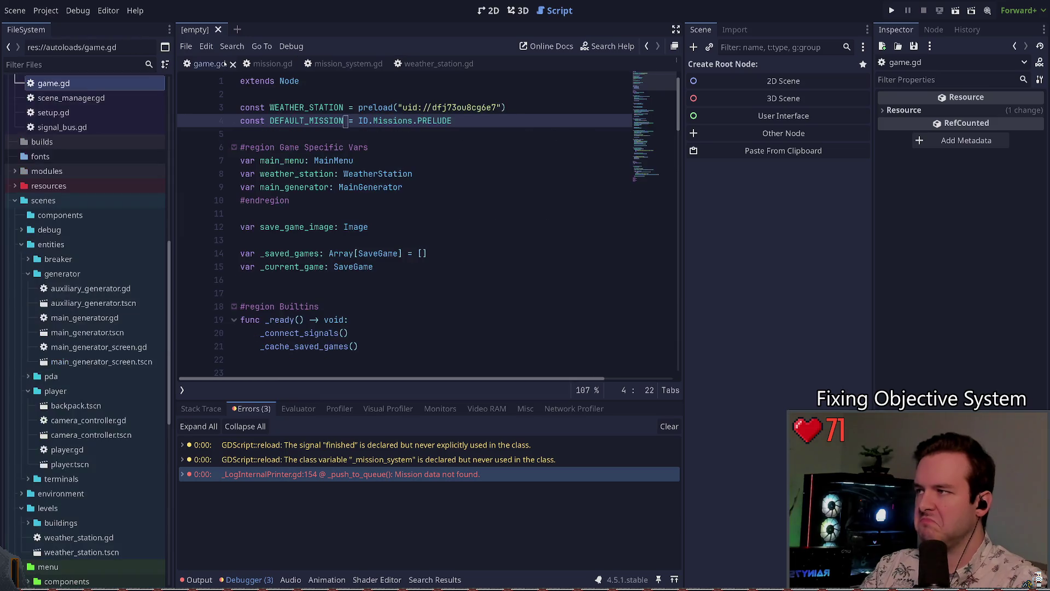
key("alt+Right")
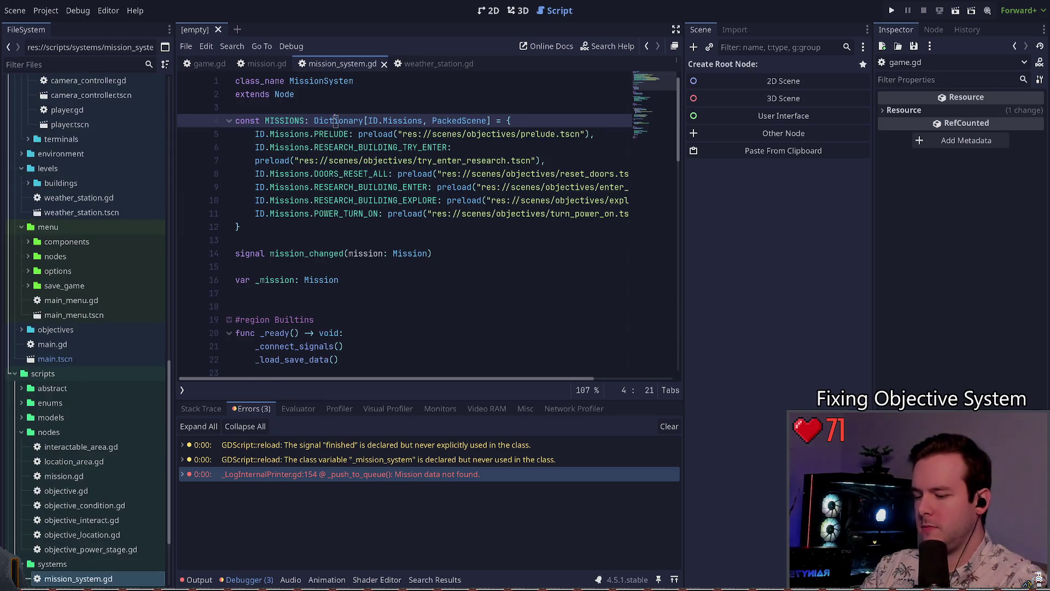
key("ctrl+z")
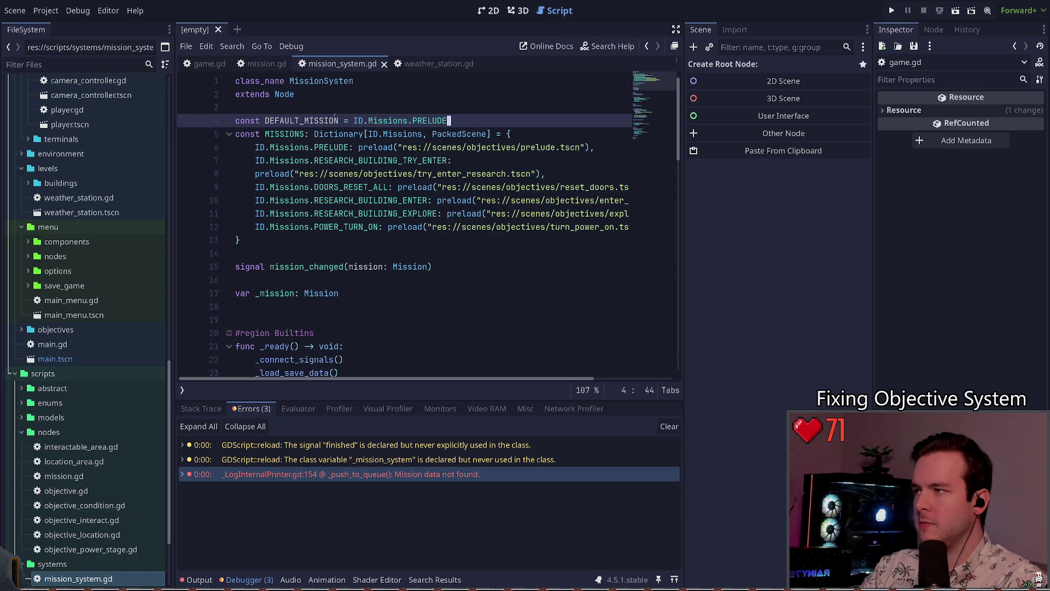
key("Return")
key("ctrl+s")
left_click(306, 121)
- Remove ID.Missions.POWER_TURN_ON from the MISSIONS[] lookup in load_mission, leaving empty brackets
double_click(306, 121)
scroll(305, 127, "down", 8)
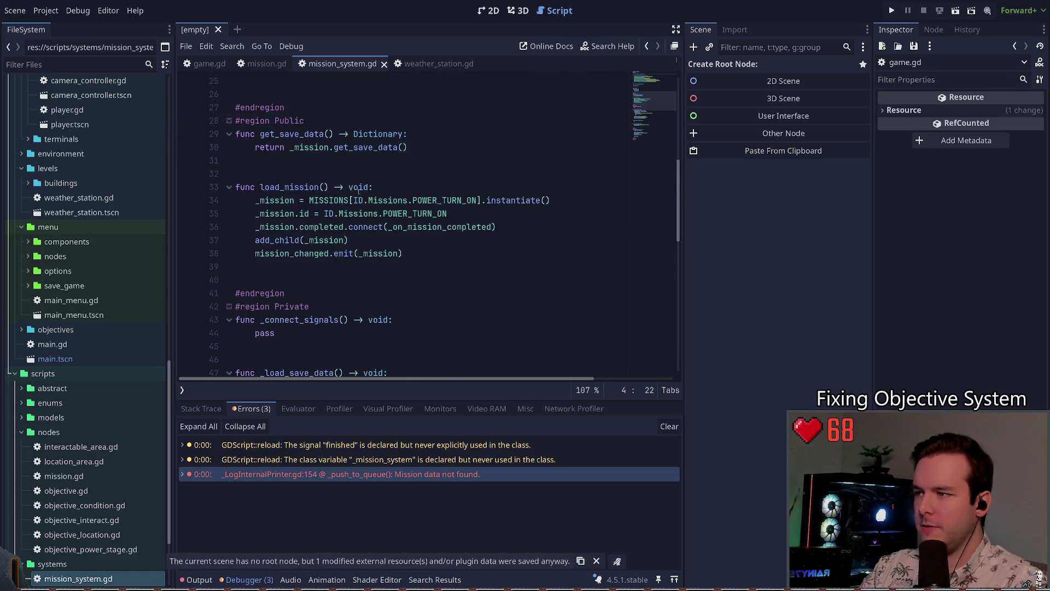
left_click_drag(477, 200, 353, 200)
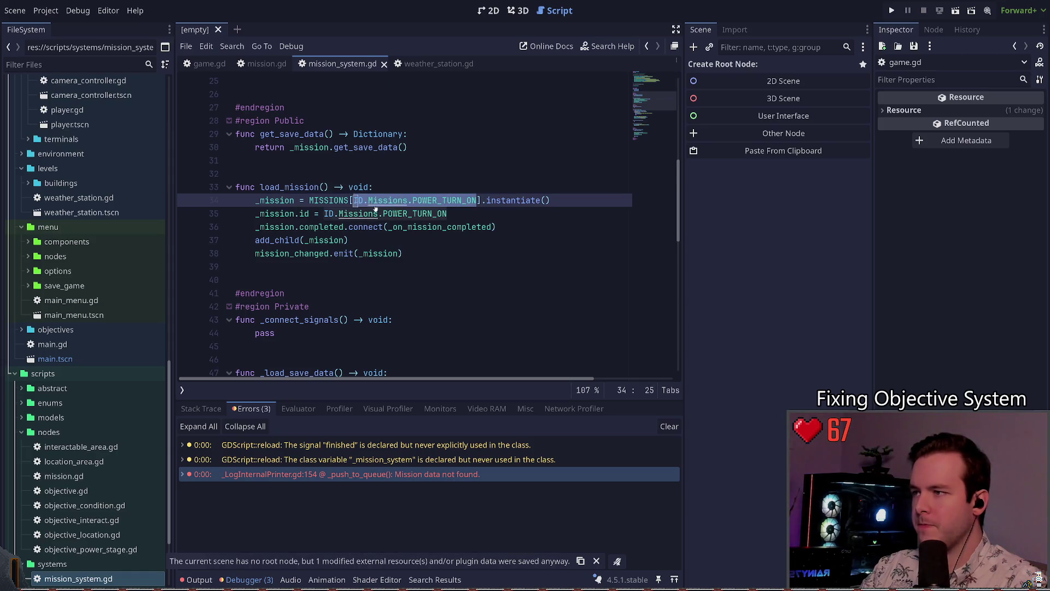
type("const DEFAULT_MISSION = ID.Missions.PRELUDE")
key("ctrl+z")
key("Left")
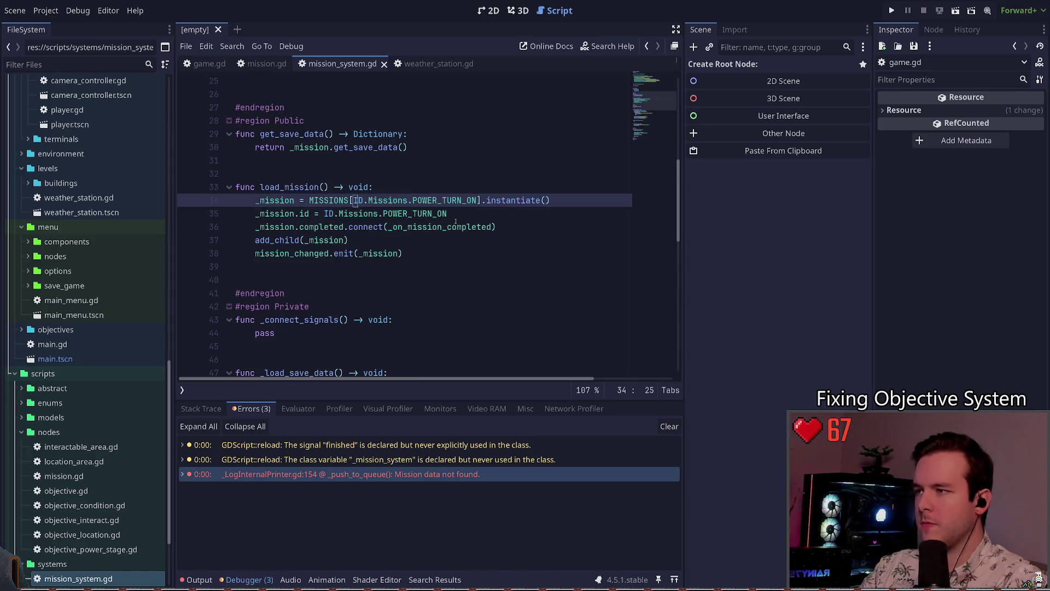
key("ctrl+Delete")
key("ctrl+Delete")
key("ctrl+Delete")
type("DEF")
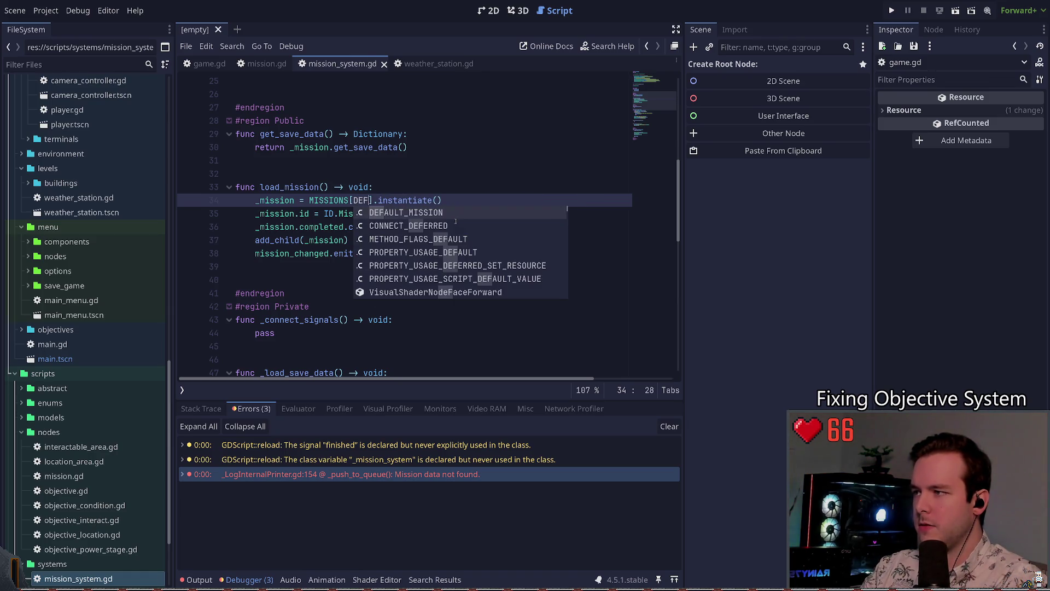
key("BackSpace")
key("BackSpace")
key("BackSpace")
- Review the load_mission function and the mission-restoring lines 55–57 in _load_save_data
scroll(363, 199, "down", 1)
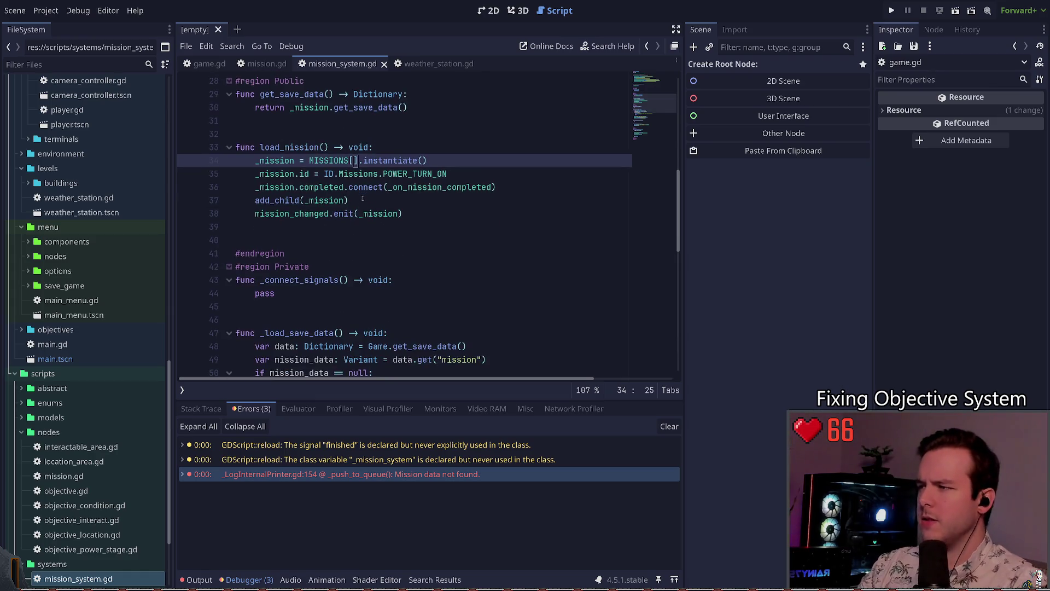
double_click(290, 147)
scroll(359, 232, "down", 4)
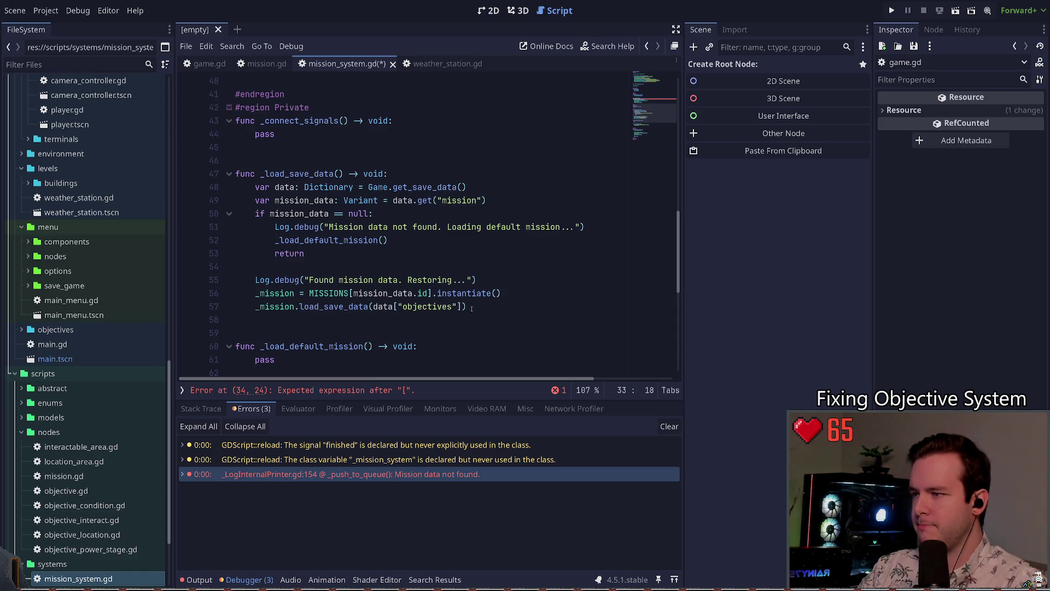
left_click_drag(472, 308, 236, 280)
left_click(534, 284)
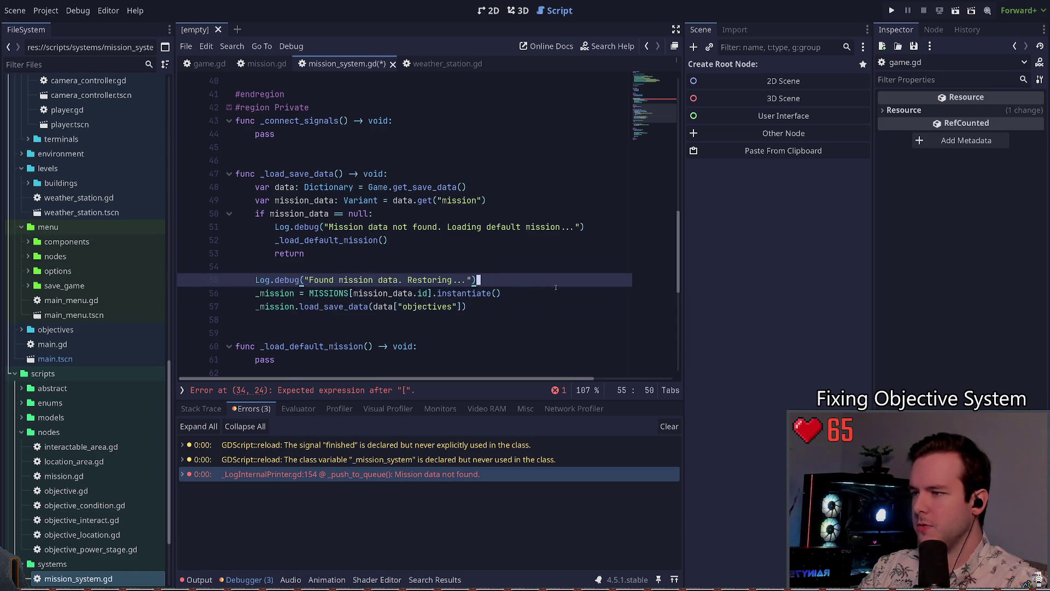
scroll(410, 230, "up", 5)
scroll(377, 220, "down", 3)
scroll(356, 192, "up", 4)
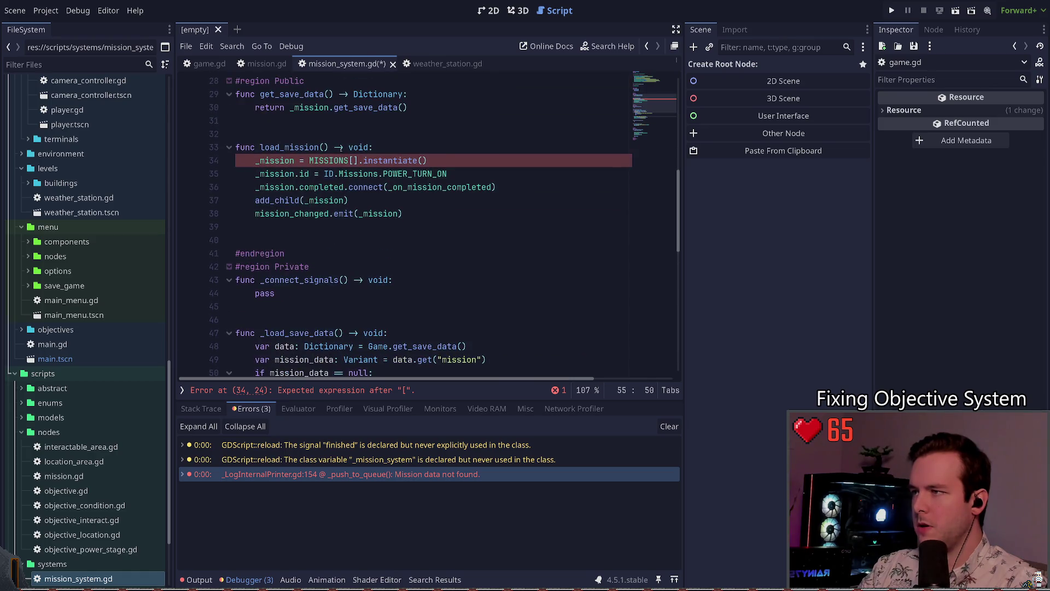
left_click(326, 148)
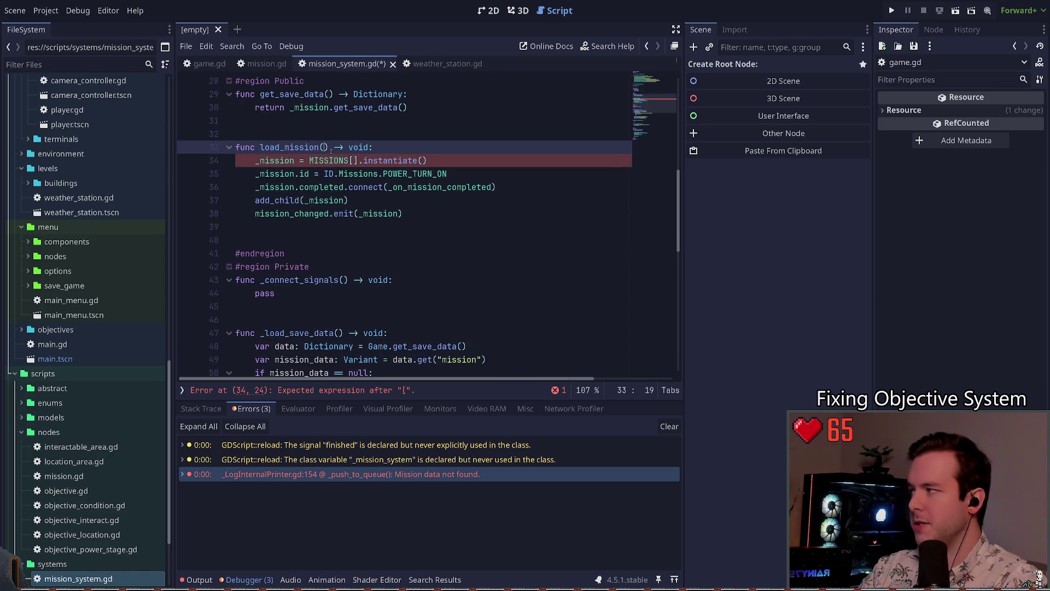
scroll(331, 151, "up", 1)
- Rename load_mission to _load_mission and give it a data: Dictionary parameter
key("ctrl+Left")
key("ctrl+Left")
type("_")
key("ctrl+Right")
key("ctrl+Right")
type("data: Dictionary")
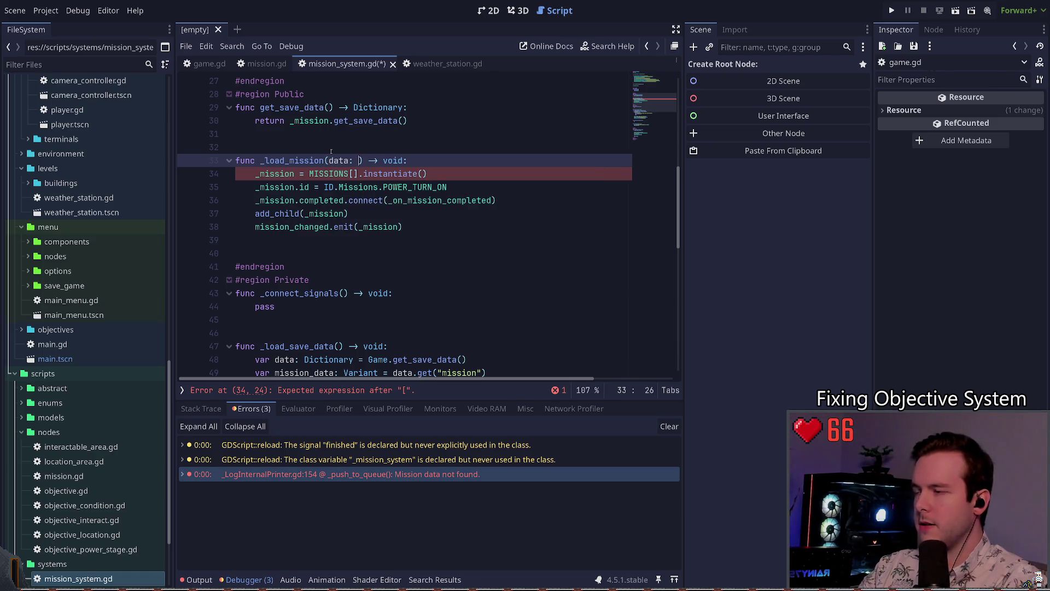
- Cut _load_mission from the Public region and paste it below _load_save_data
key("Down")
key("Down")
key("Down")
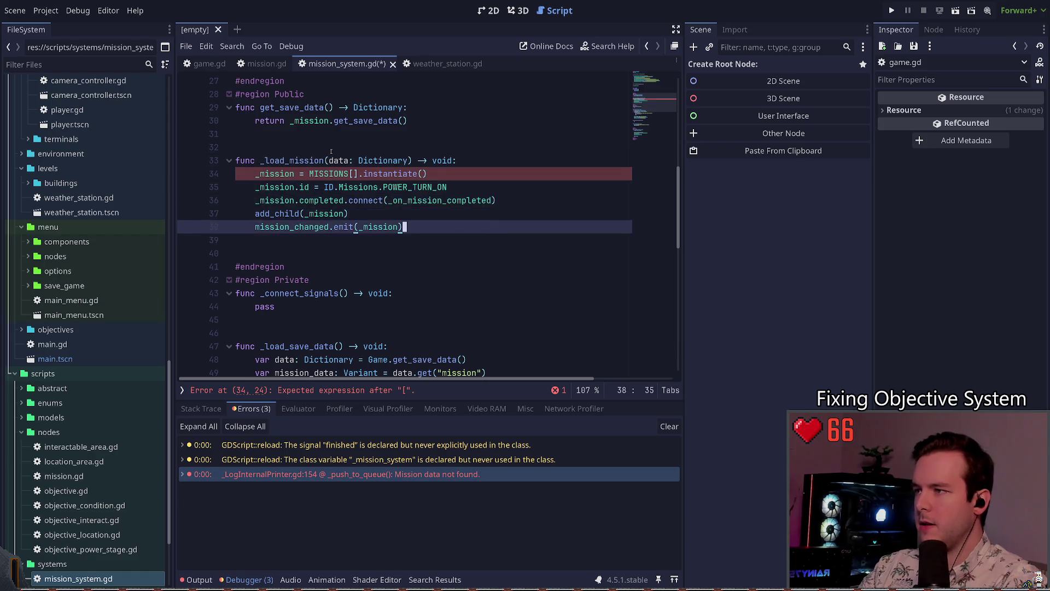
key("Up")
key("Up")
key("Up")
key("Down")
key("Down")
key("Down")
key("shift+Up")
key("shift+Up")
key("shift+Up")
key("shift+Home")
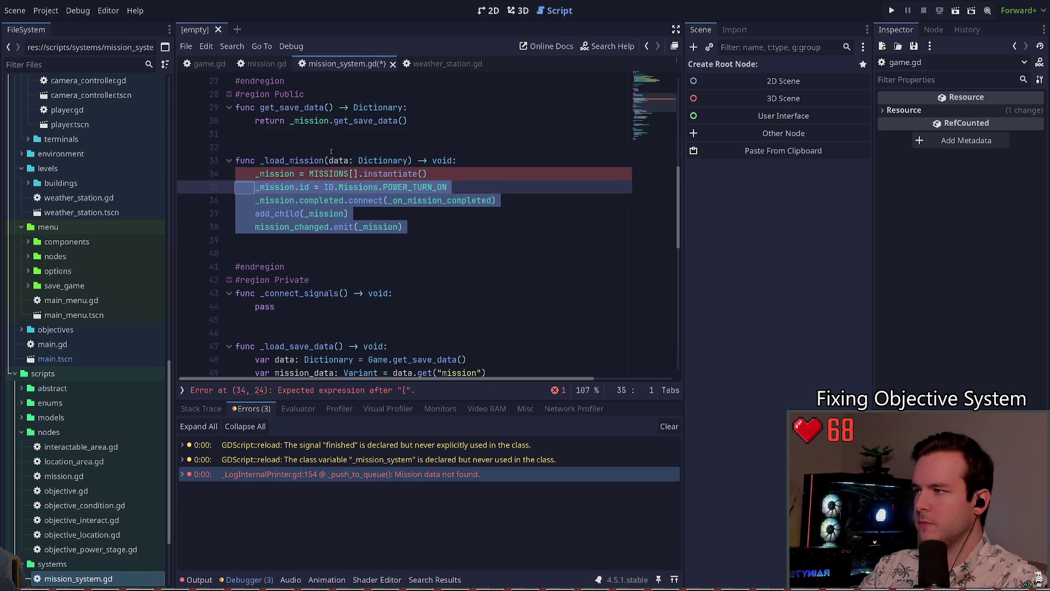
key("BackSpace")
key("Down")
key("Down")
key("Down")
key("Down")
key("Down")
key("Down")
key("ctrl+v")
key("Up")
key("Up")
key("Up")
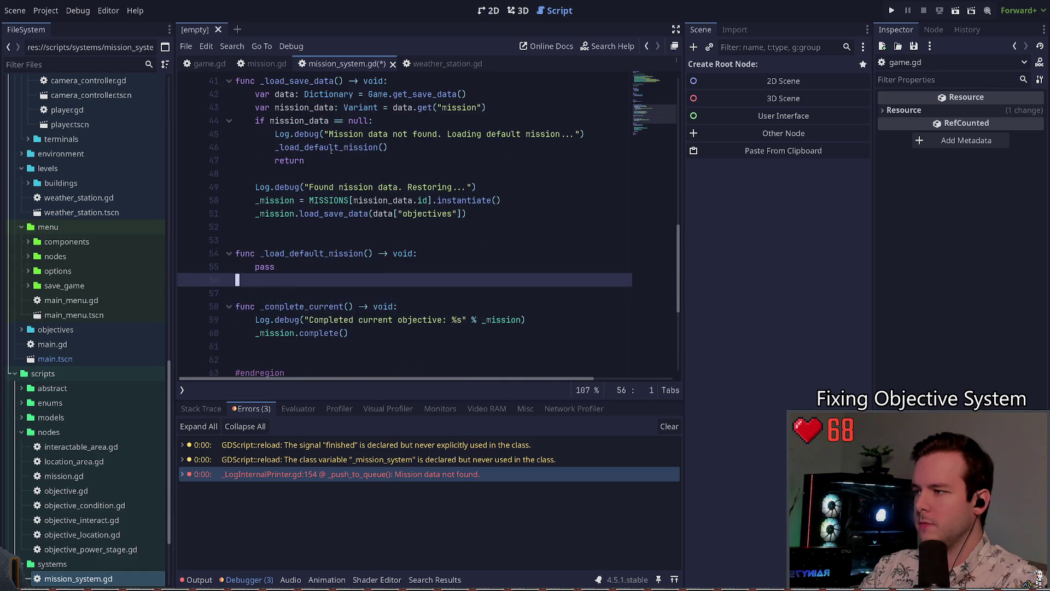
key("Down")
key("Down")
key("Down")
key("Down")
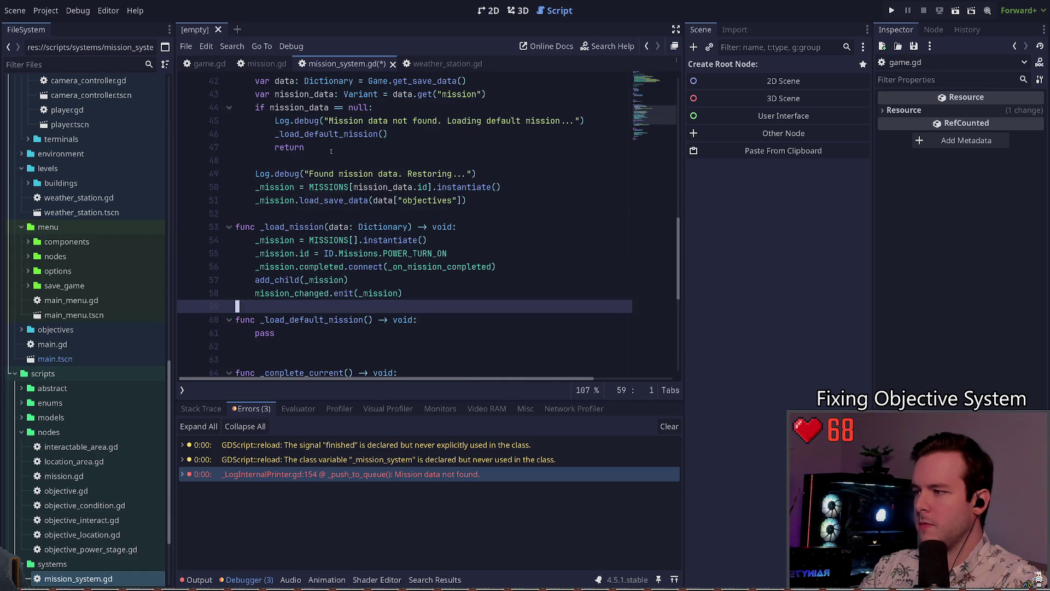
- Move _load_default_mission above _load_mission, separate them with a blank line, and remove its pass
key("shift+Down")
key("shift+Down")
key("shift+End")
key("alt+Up")
key("alt+Up")
key("alt+Up")
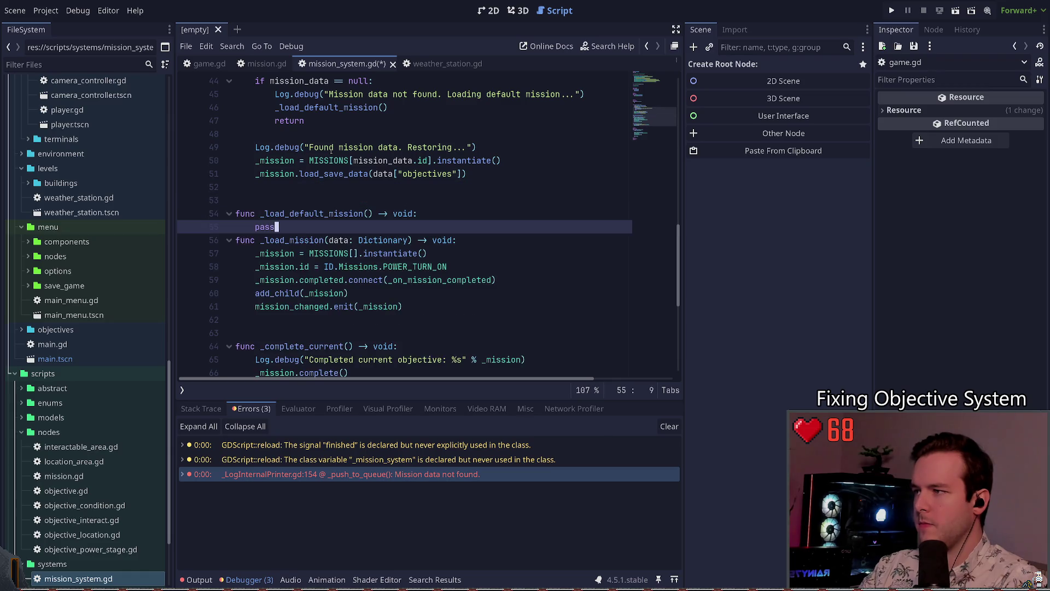
key("Return")
key("Up")
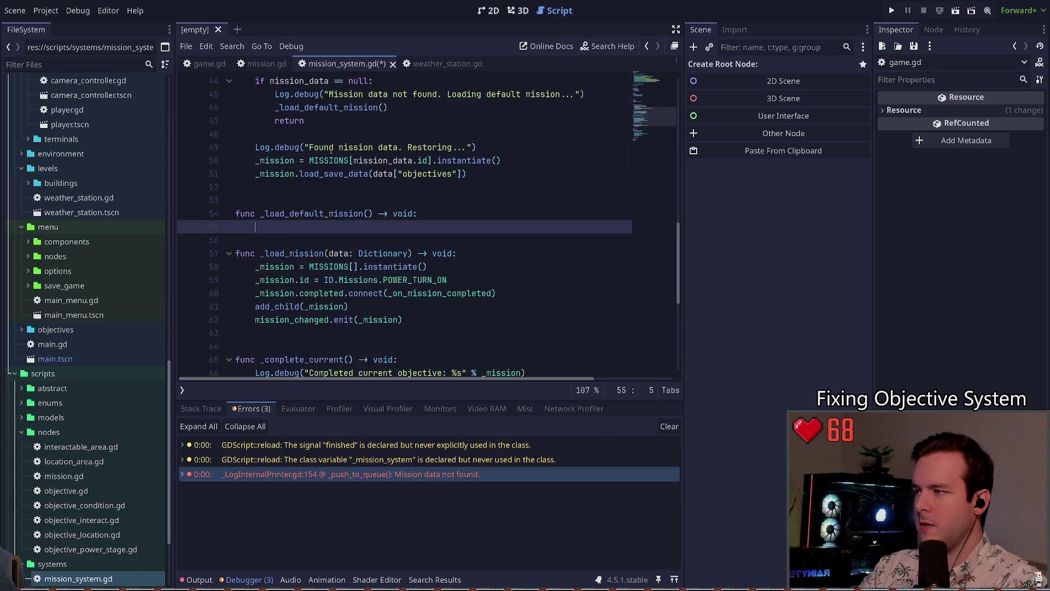
key("BackSpace")
key("Up")
key("Up")
key("Up")
- Change the _load_mission parameter from data: Dictionary to mission: Mission
key("Down")
key("Down")
key("Down")
key("Up")
key("Up")
key("Up")
key("Down")
key("Down")
key("Down")
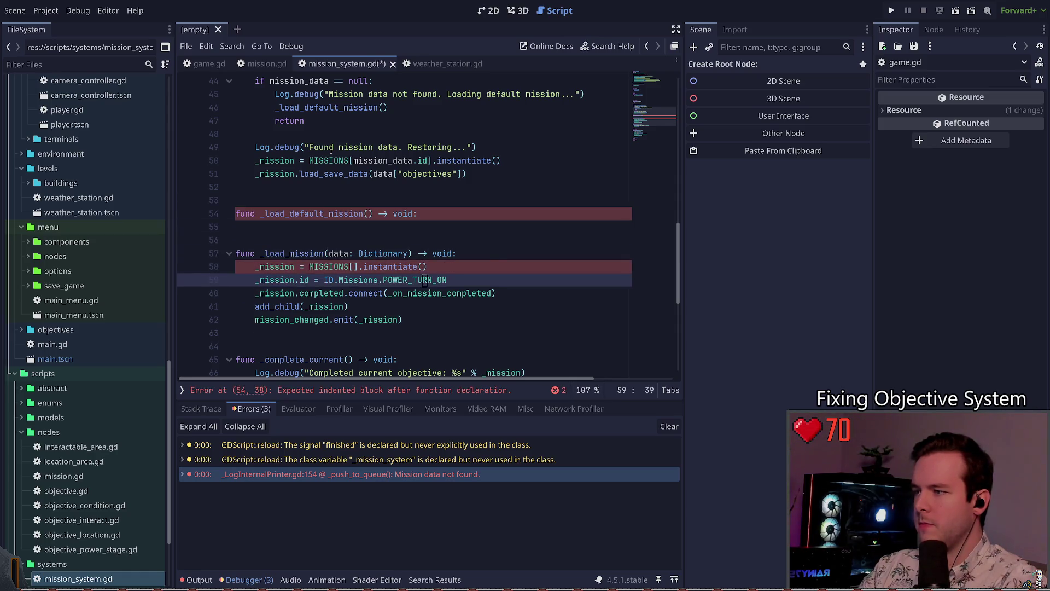
key("Up")
key("Down")
key("Down")
key("Down")
key("shift+Up")
key("shift+Up")
key("shift+Up")
key("shift+Home")
key("shift+Home")
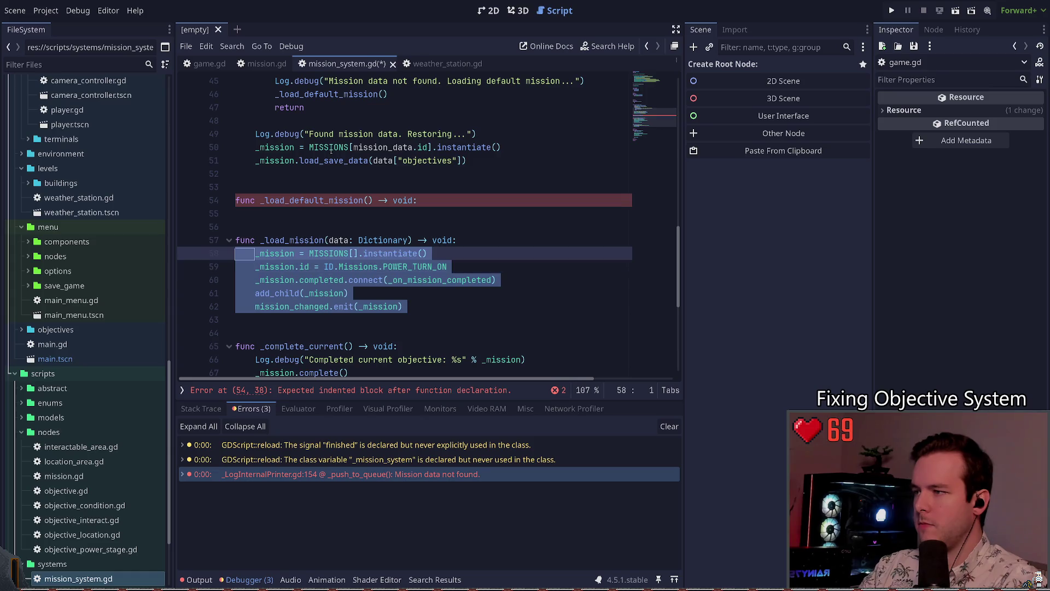
key("Up")
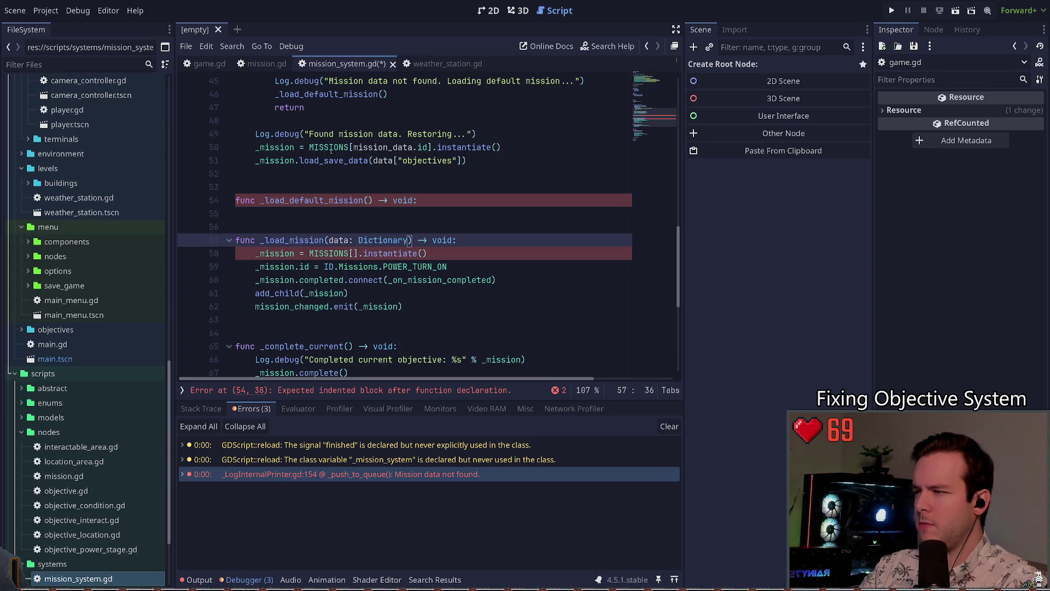
key("ctrl+Left")
key("ctrl+Left")
key("ctrl+Left")
key("ctrl+shift+Right")
key("ctrl+shift+Right")
key("ctrl+shift+Right")
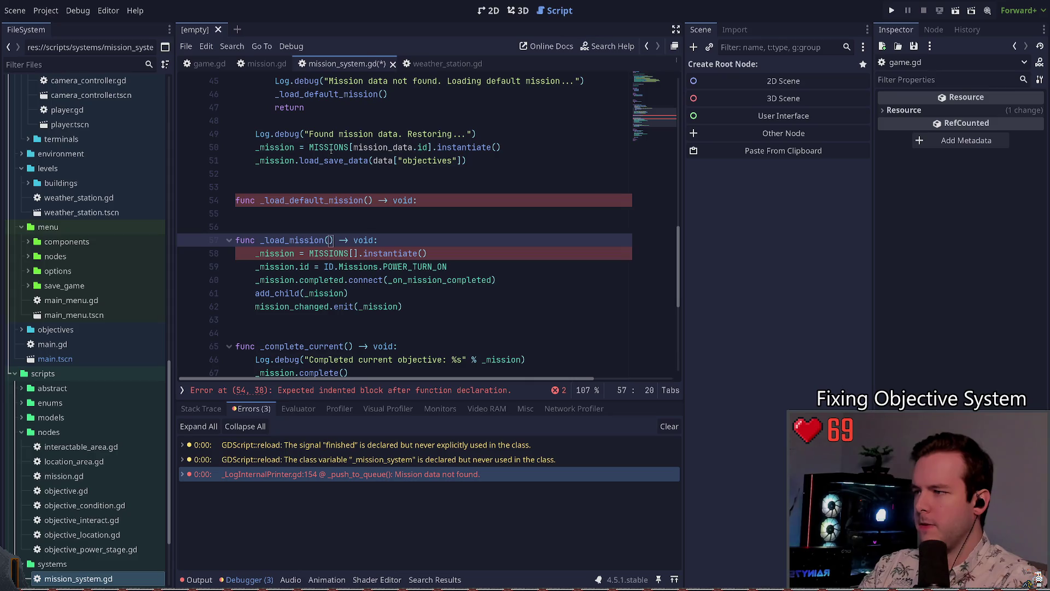
type("mission")
type(":")
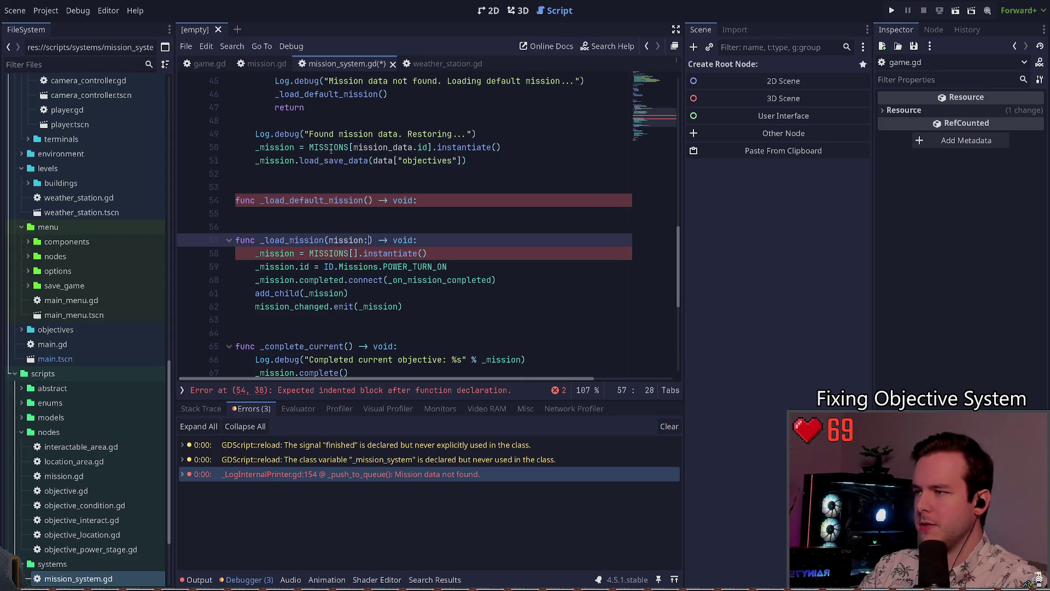
type(" Miss")
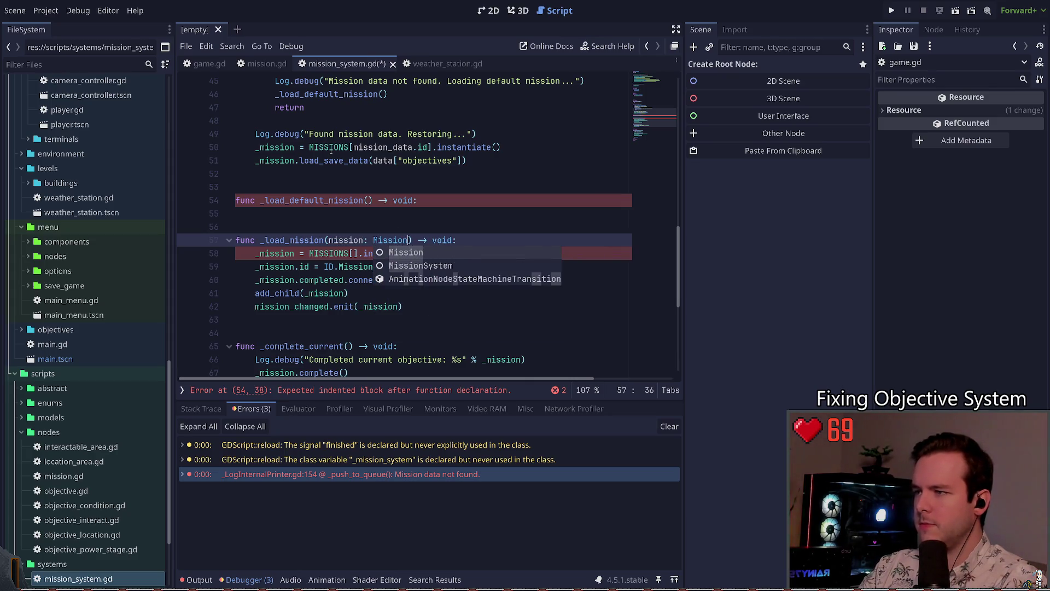
key("Return")
- Add a _load_mission call inside the empty _load_default_mission body
key("Up")
key("Up")
key("Down")
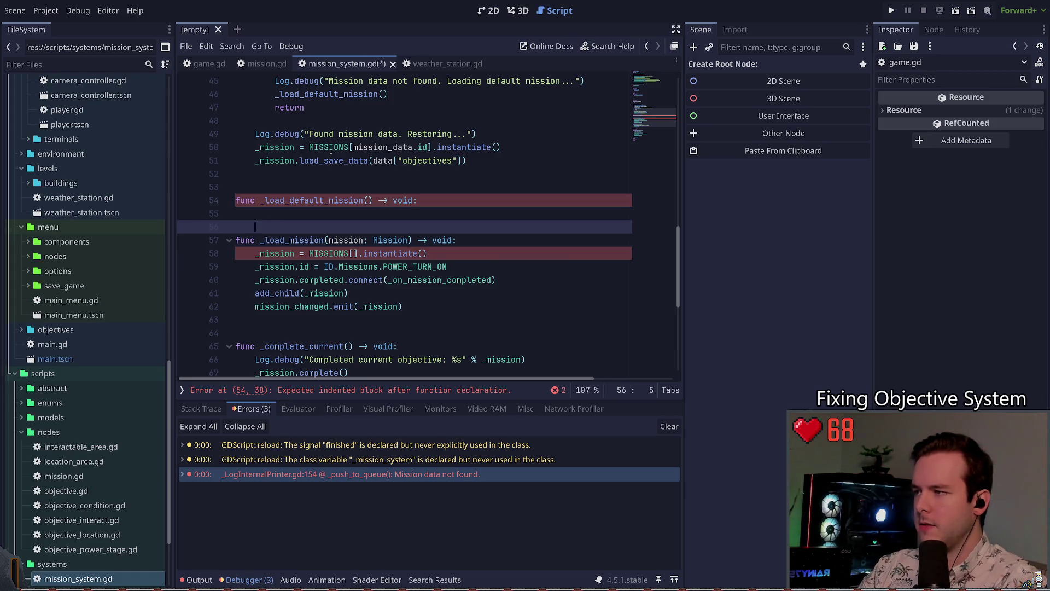
key("Up")
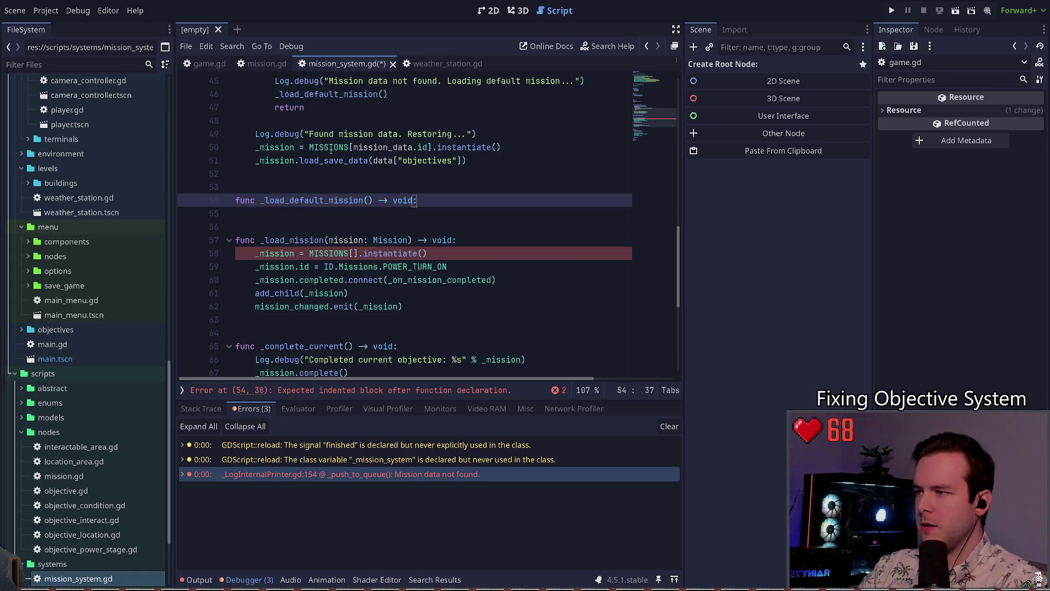
type("_load_m")
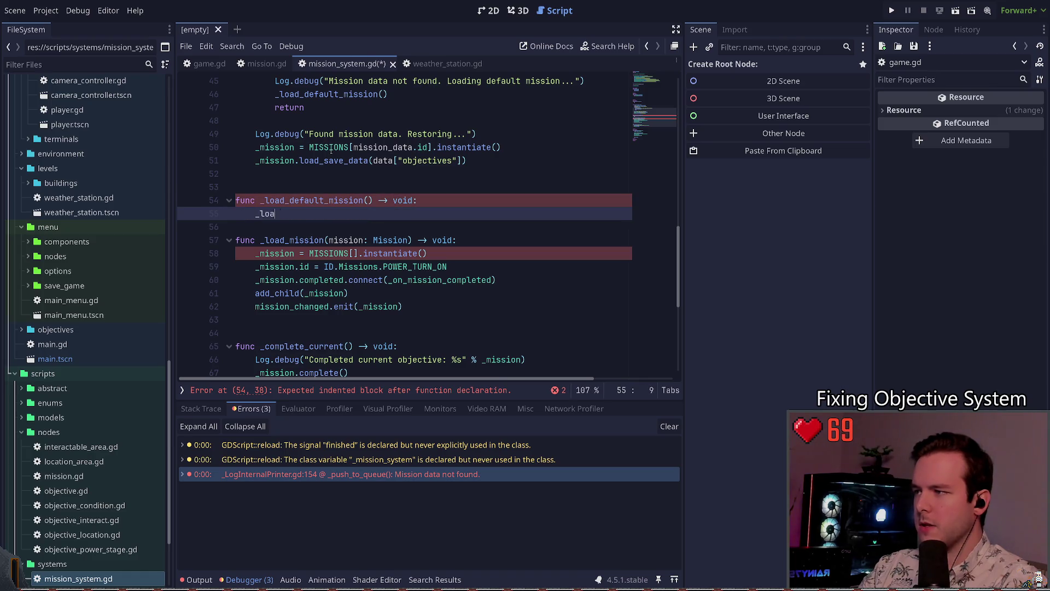
key("Return")
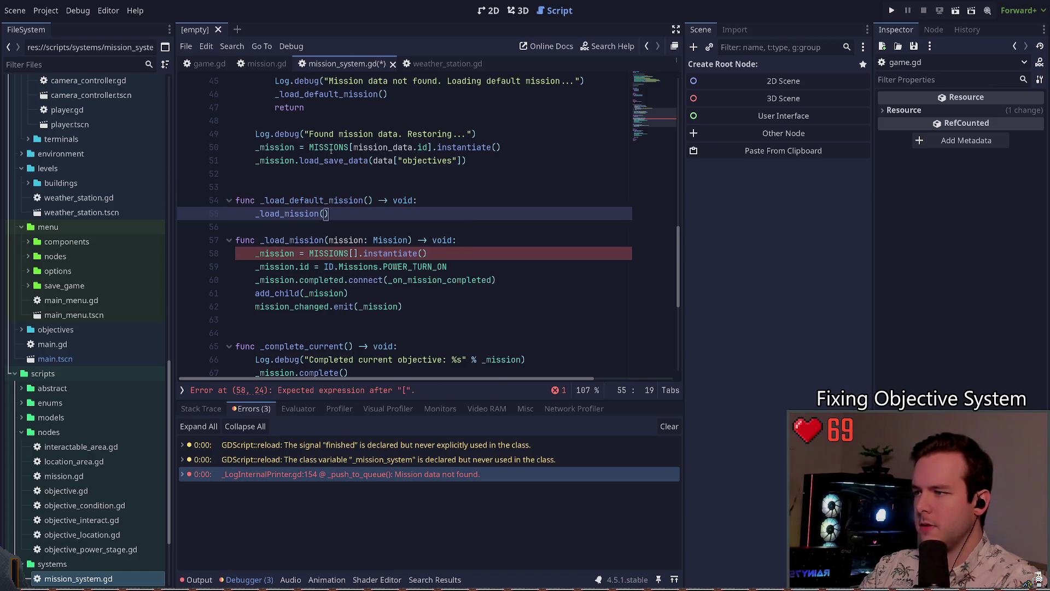
left_click(414, 253)
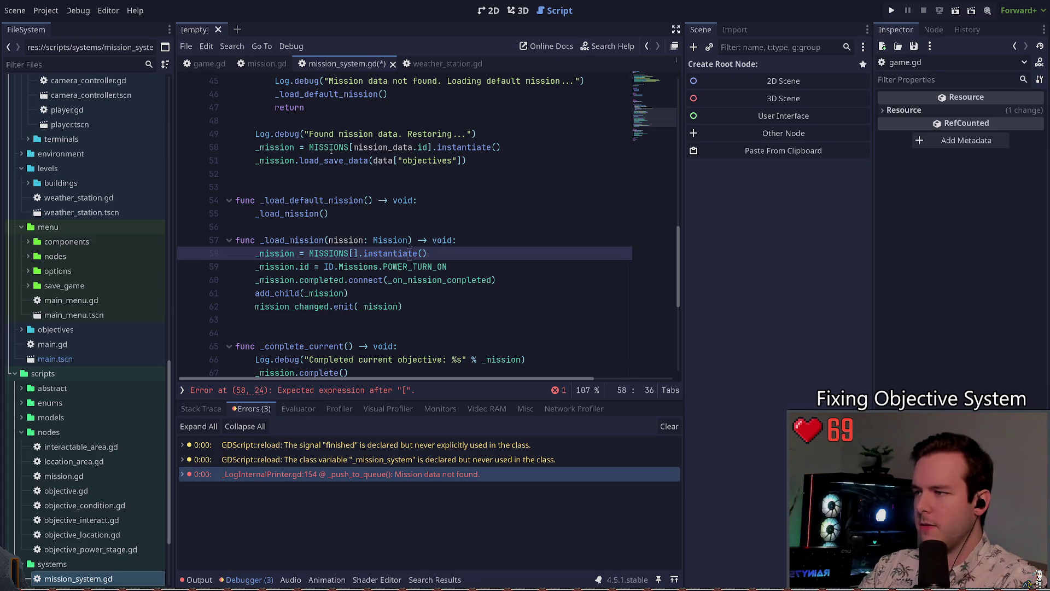
key("Up")
key("Up")
key("Up")
type("_mis")
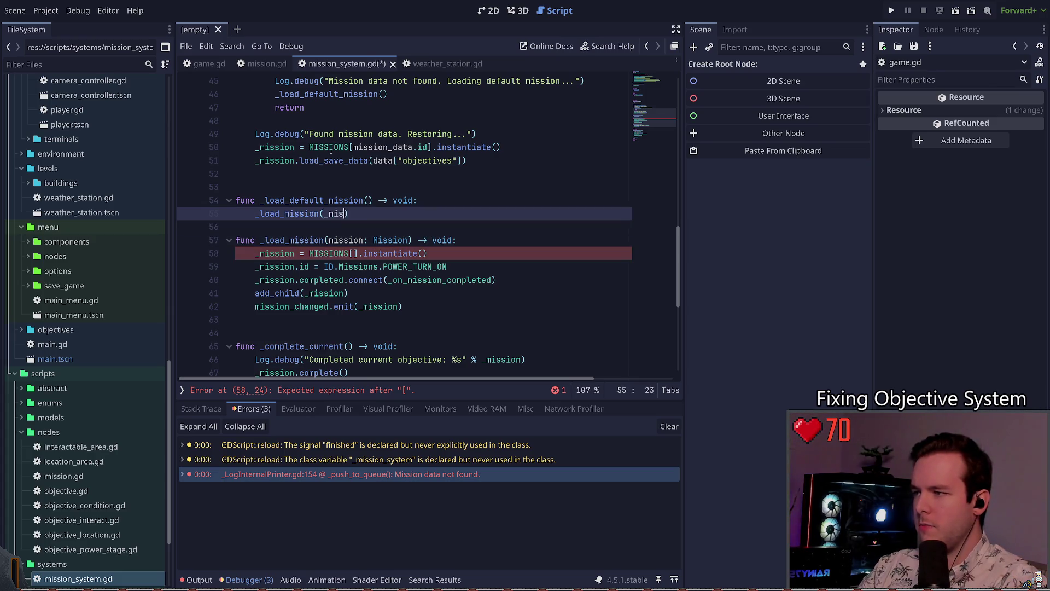
key("BackSpace")
key("BackSpace")
key("BackSpace")
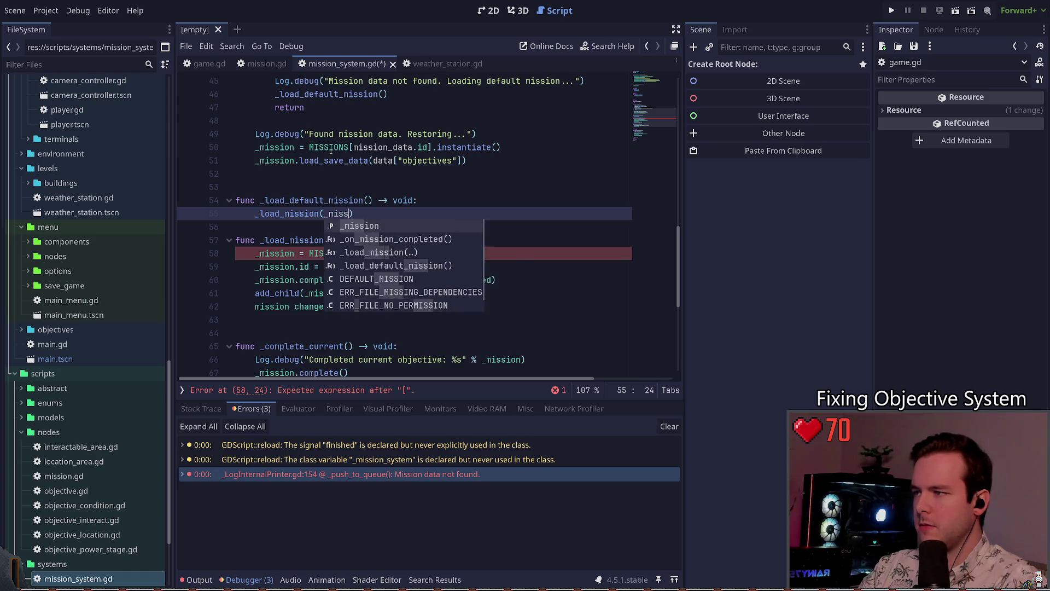
key("Down")
key("Down")
key("Down")
key("Home")
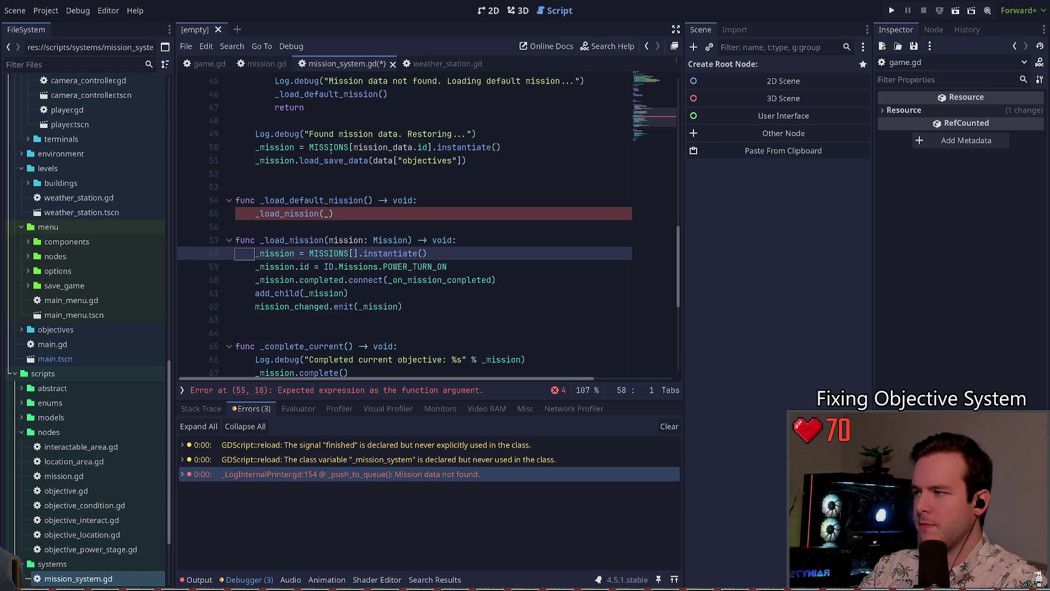
key("Right")
key("Right")
key("Right")
key("Up")
key("Up")
key("Up")
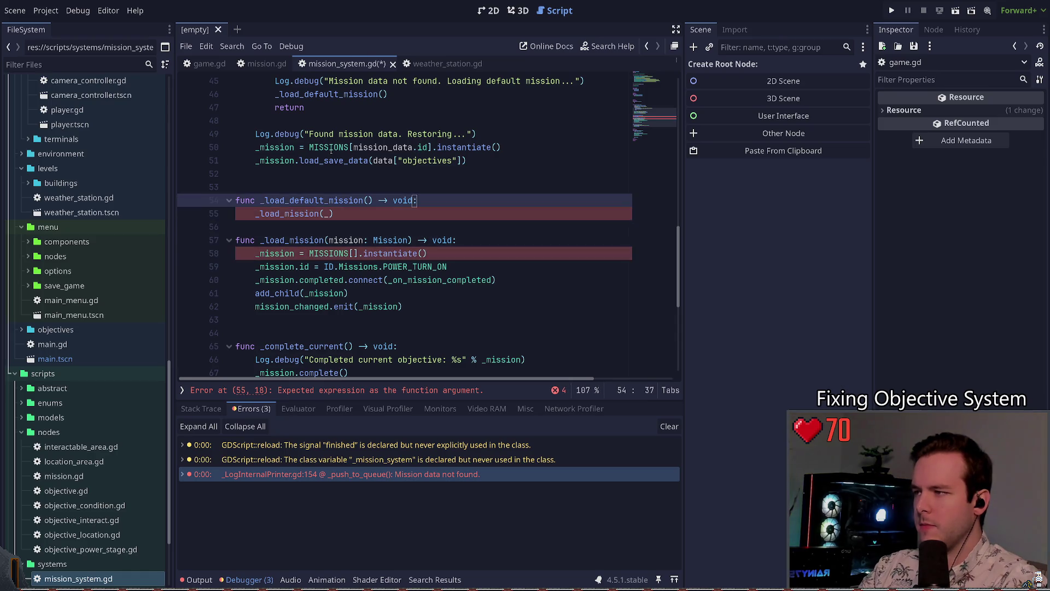
key("End")
key("Return")
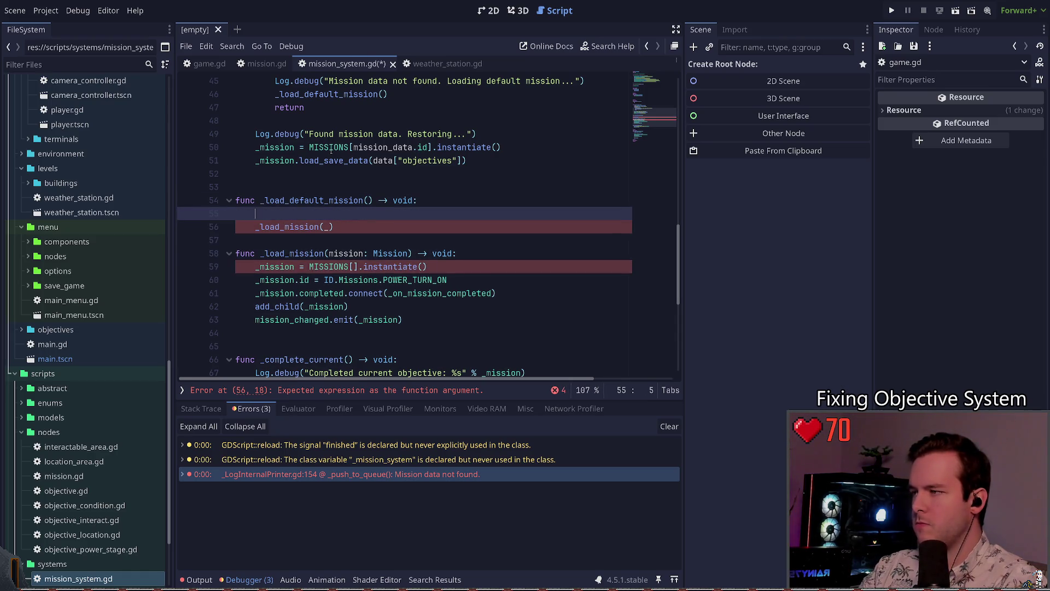
key("ctrl+z")
- Pass MISSIONS[DEFAULT_MISSION].instantiate() as the call's argument and save the script
type("MISSIONS[D")
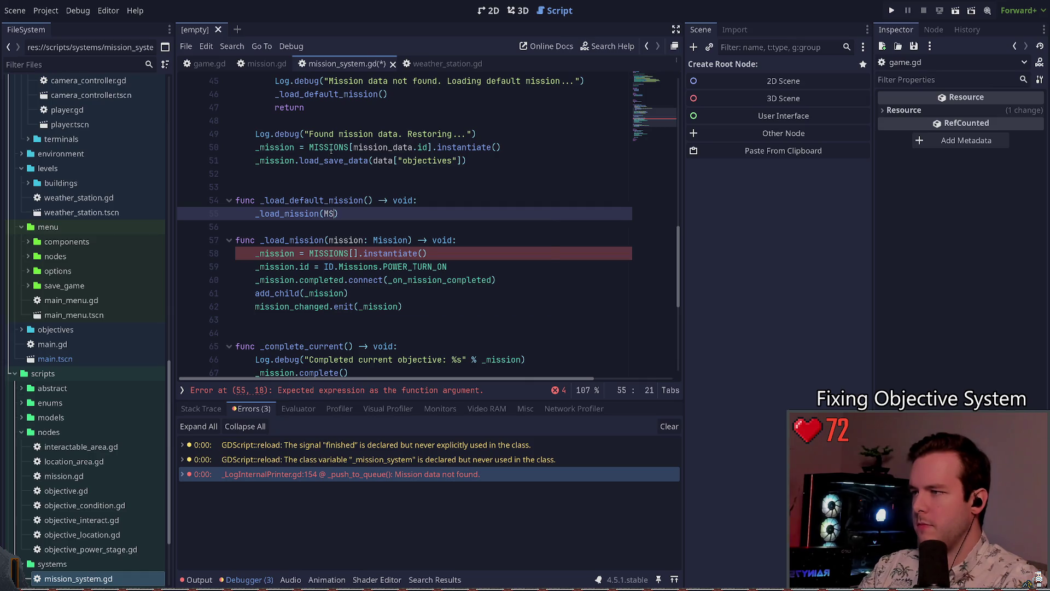
type("EFAULT_MISSION].instantiate(")
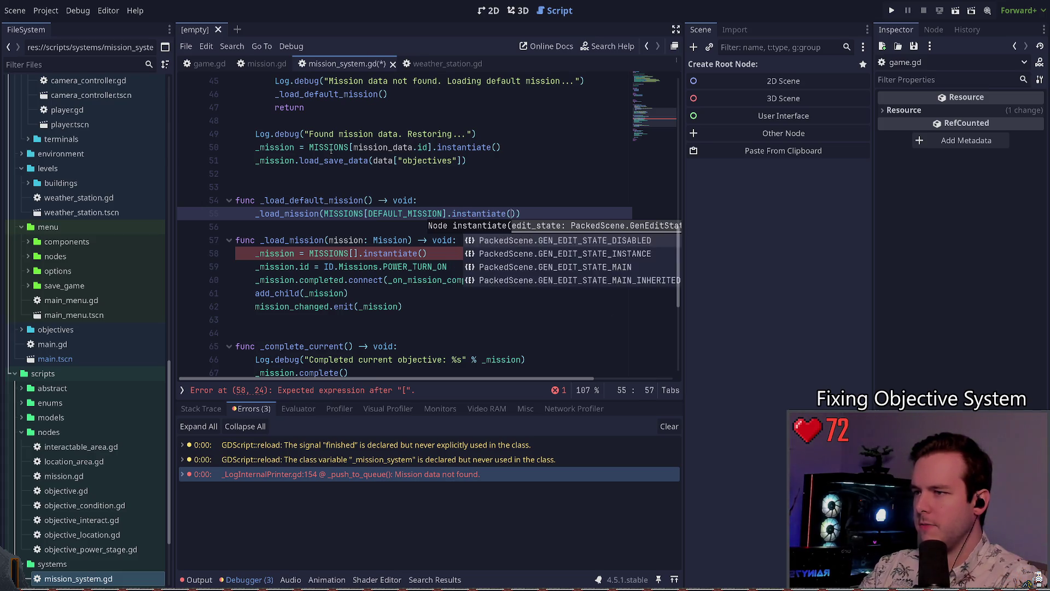
key("Return")
key("ctrl+s")
key("Down")
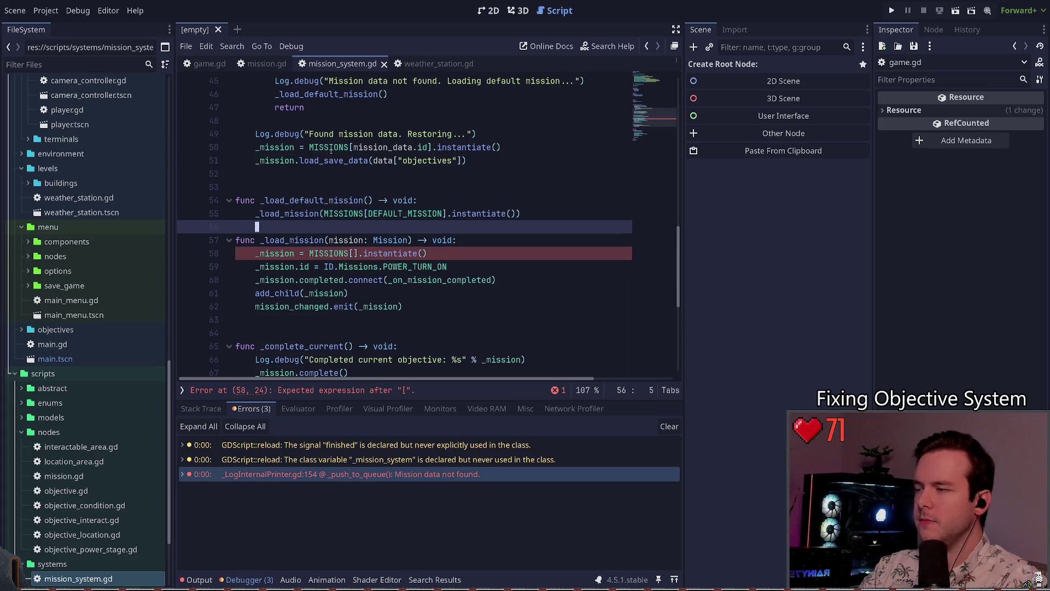
key("Down")
key("Down")
key("End")
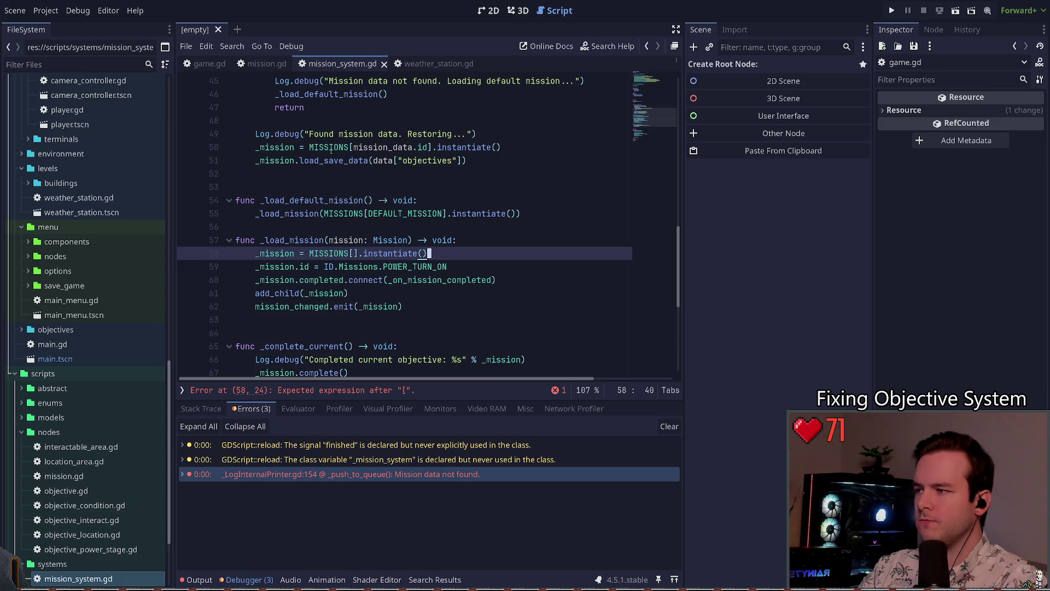
key("Left")
key("Left")
key("Left")
- Replace the empty MISSIONS[].instantiate() expression in _load_mission with mission
key("shift+End")
key("Delete")
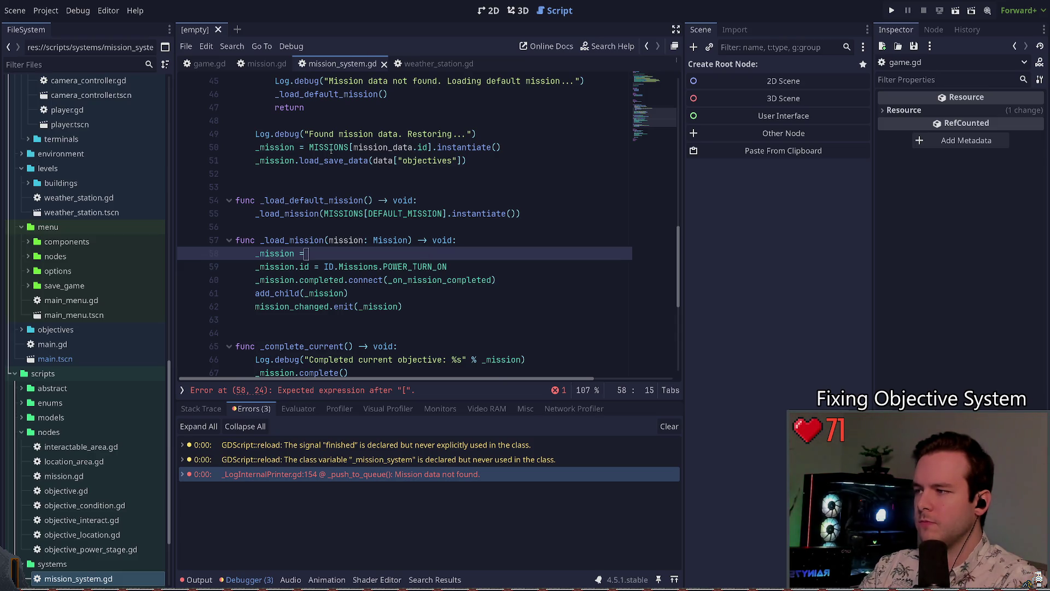
type("mission")
key("Down")
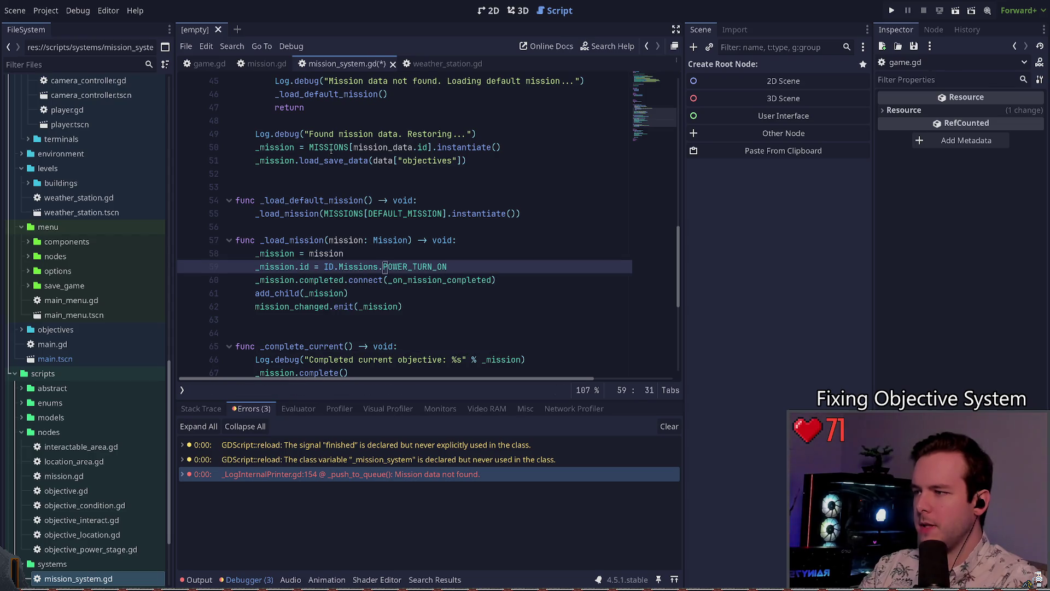
key("ctrl+Left")
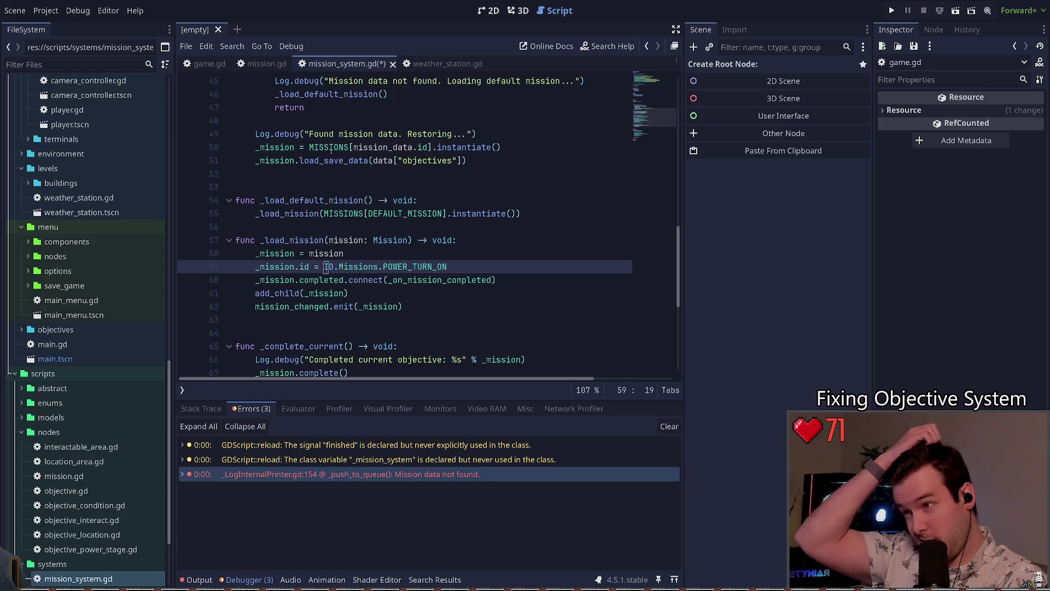
- Change the _load_mission parameter to id: ID.Missions and save
key("Up")
key("Up")
key("Left")
key("Left")
key("Left")
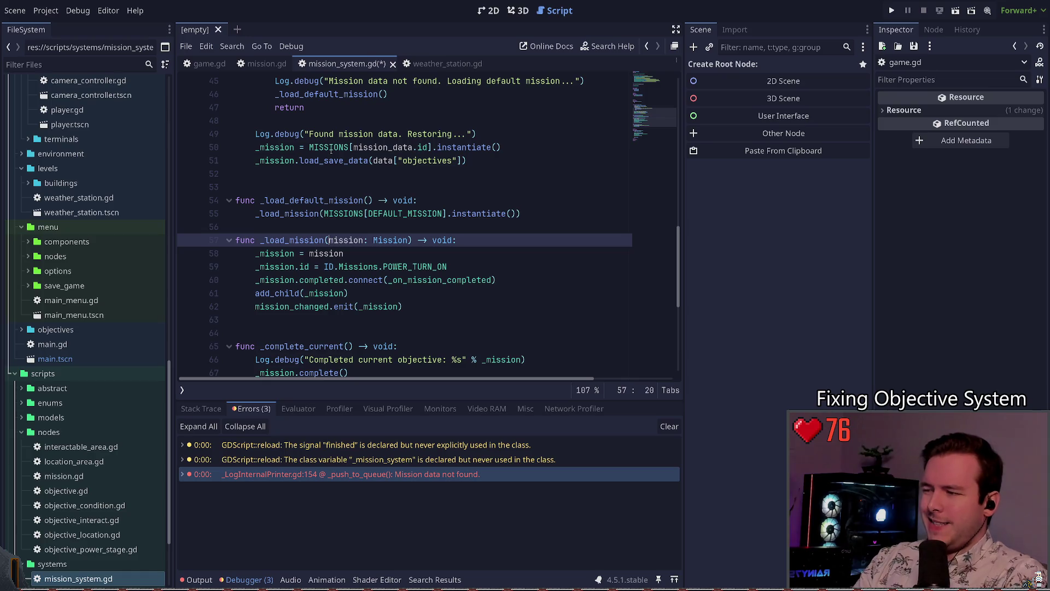
type("id: I")
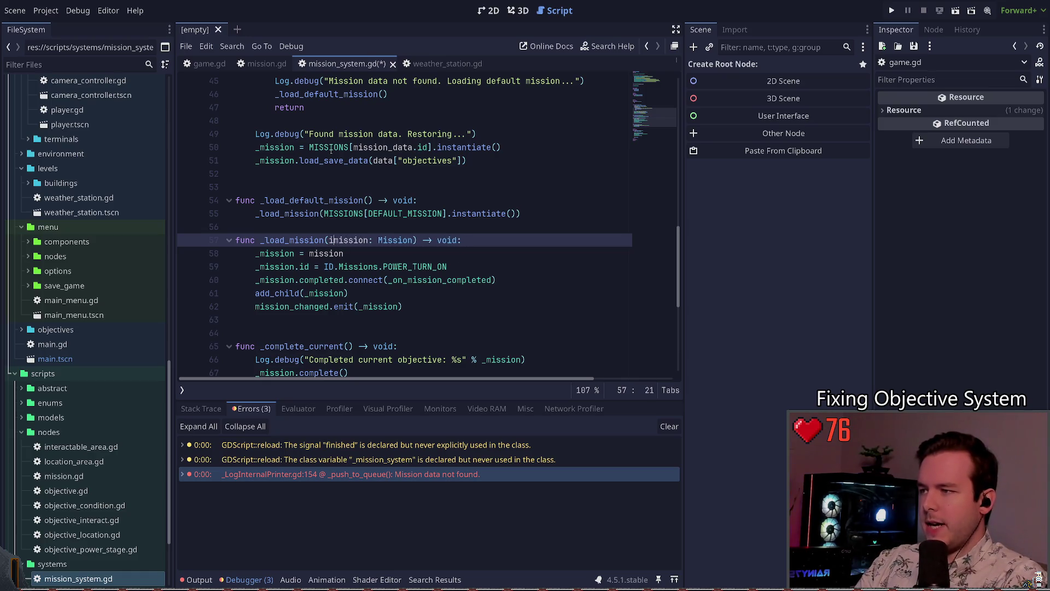
type("D.Mis")
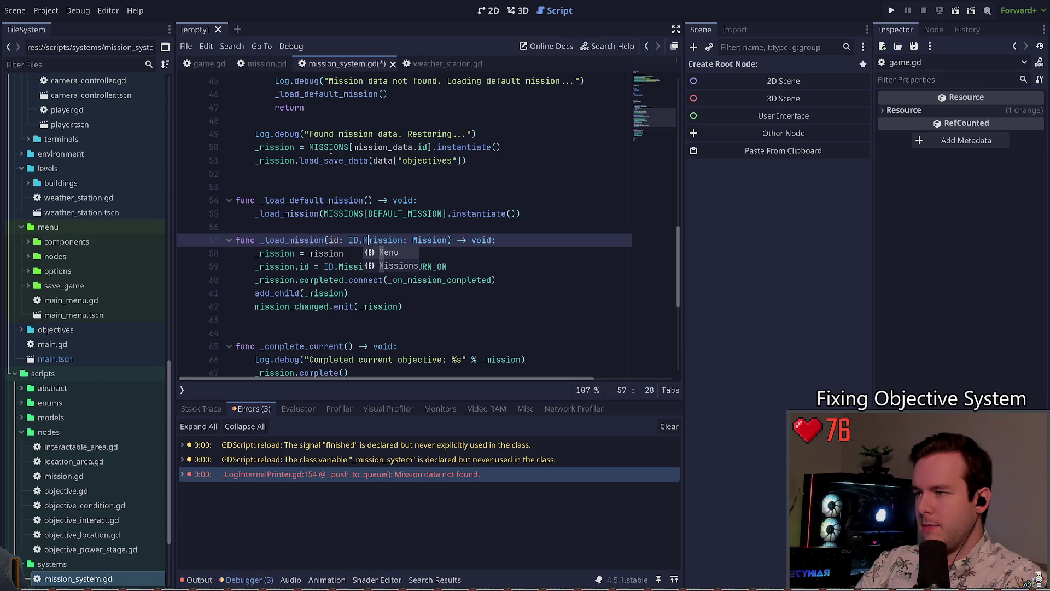
type("sions")
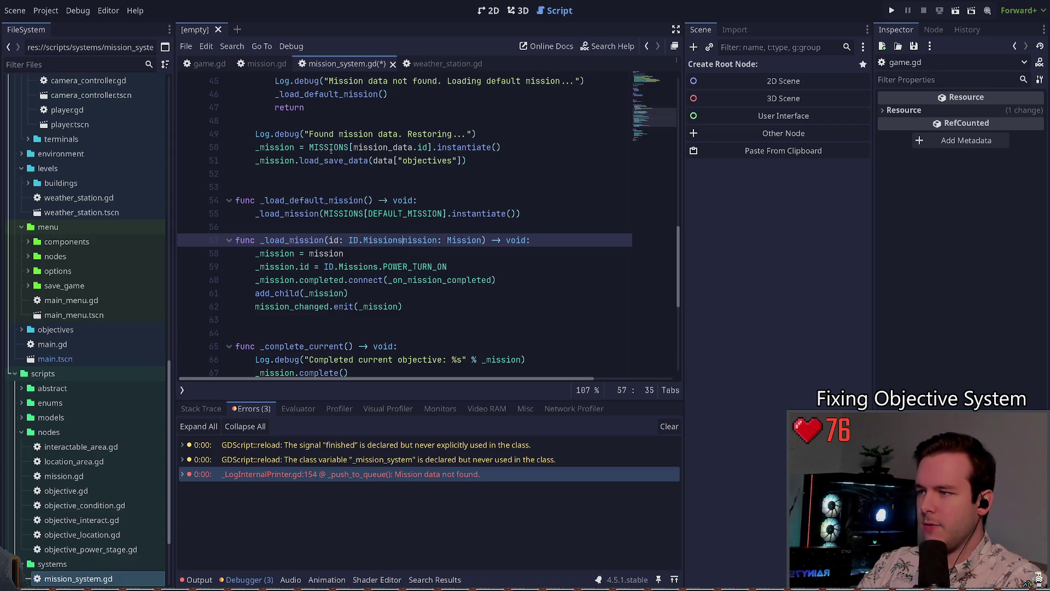
key("ctrl+Delete")
key("ctrl+Delete")
key("ctrl+Delete")
key("Down")
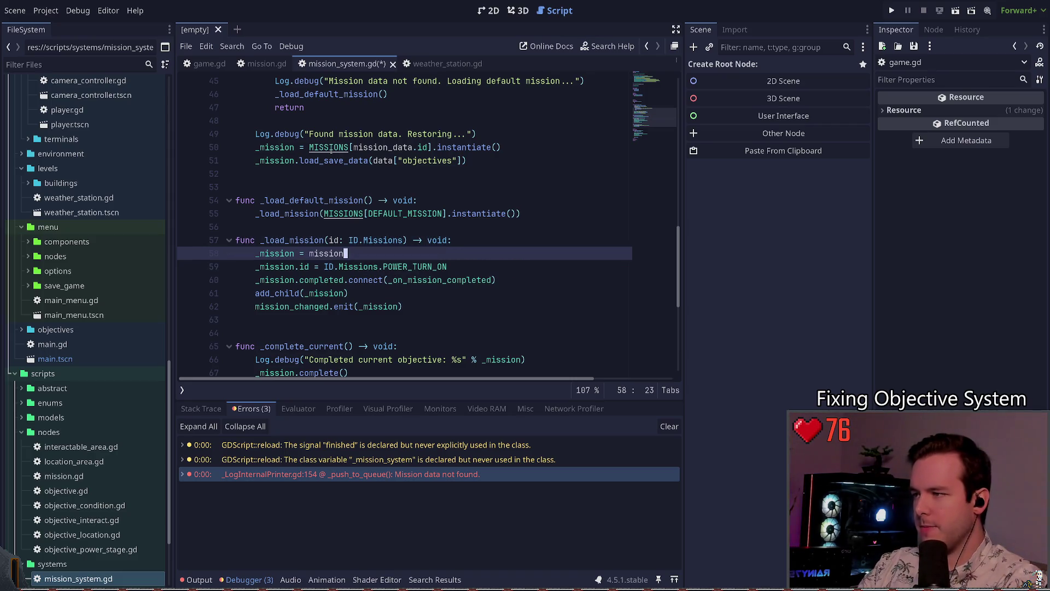
key("ctrl+s")
- Copy MISSIONS[DEFAULT_MISSION].instantiate() from _load_default_mission into a new first line of _load_mission
key("Up")
key("Up")
key("Up")
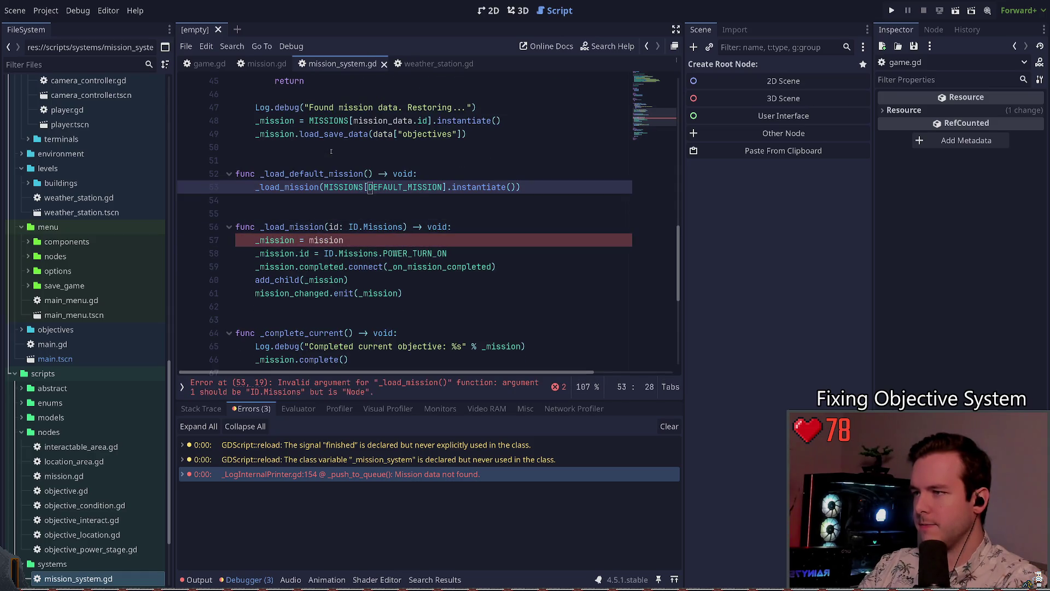
key("shift+End")
key("ctrl+c")
key("Down")
key("Down")
key("Down")
key("End")
key("Return")
key("ctrl+v")
key("Home")
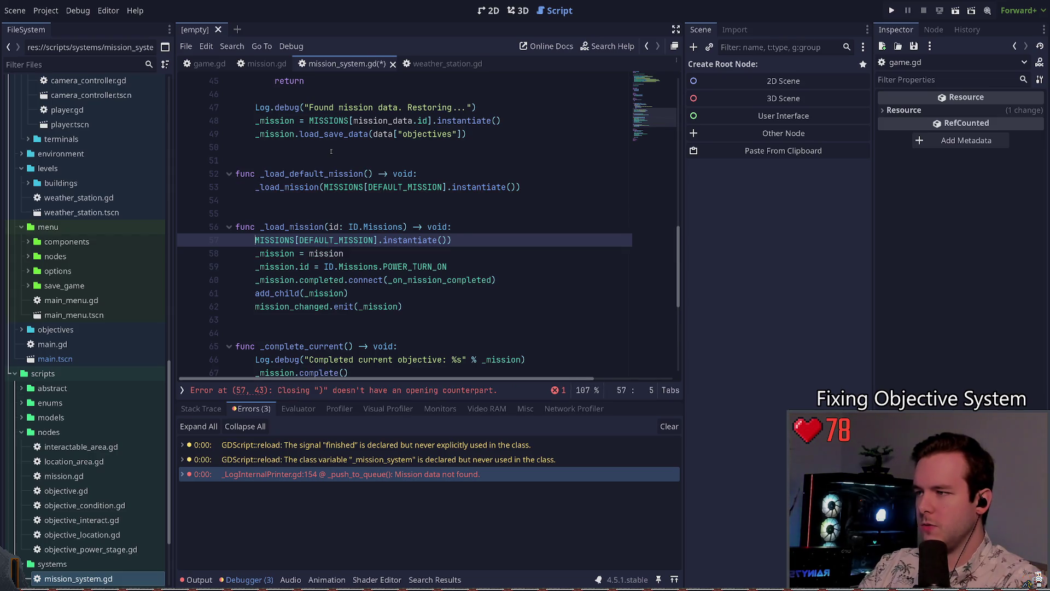
type("ID")
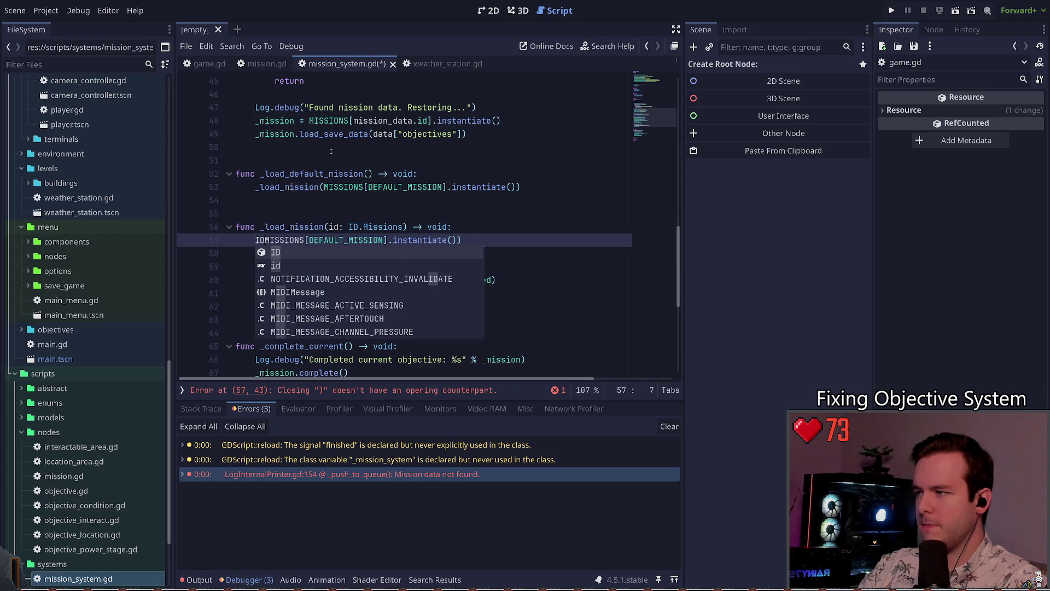
key("BackSpace")
key("BackSpace")
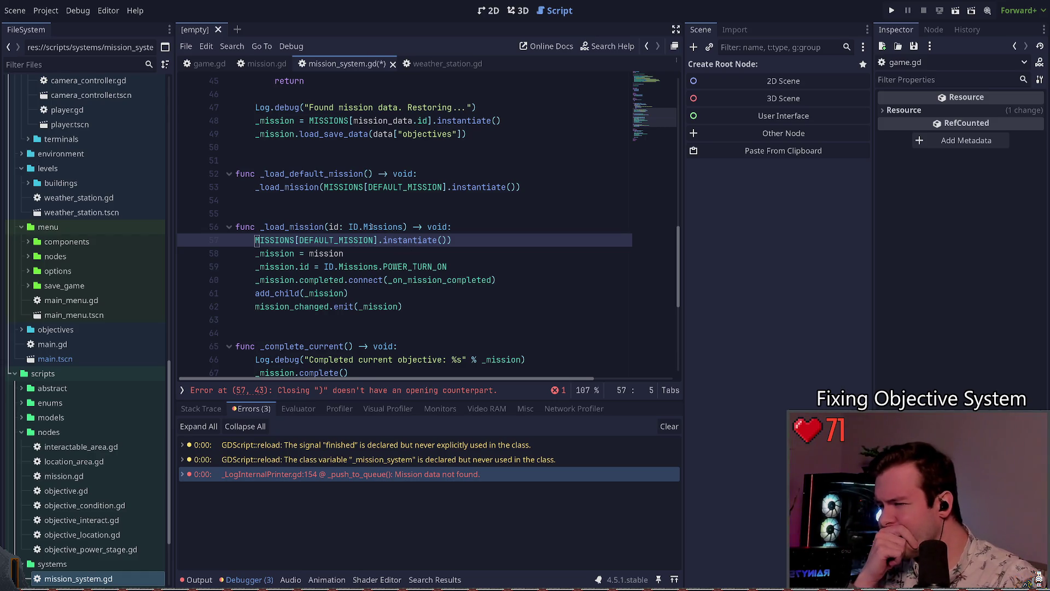
scroll(393, 263, "up", 1)
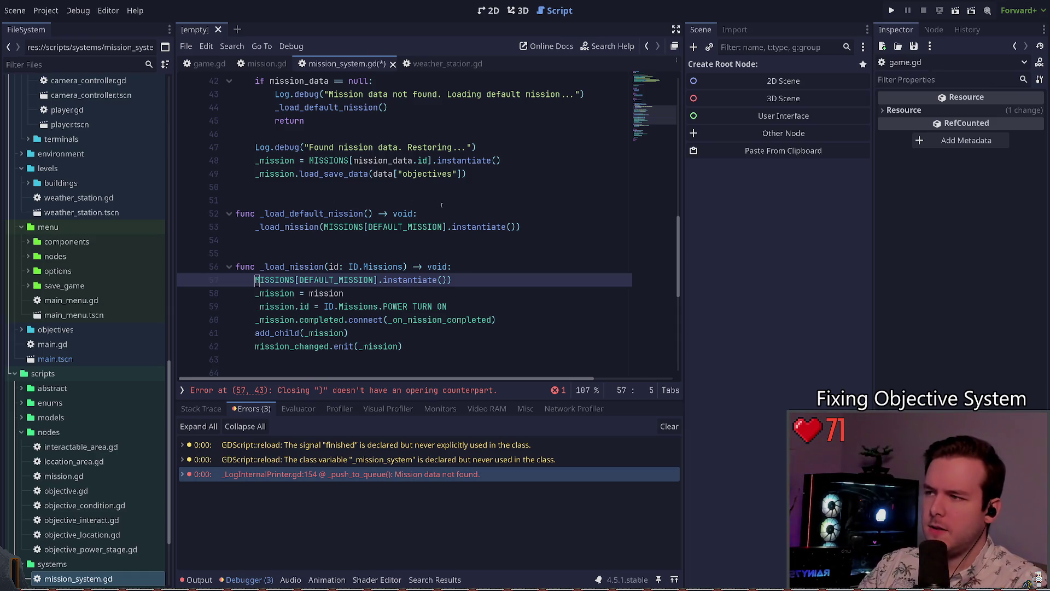
left_click(529, 159)
key("shift+Home")
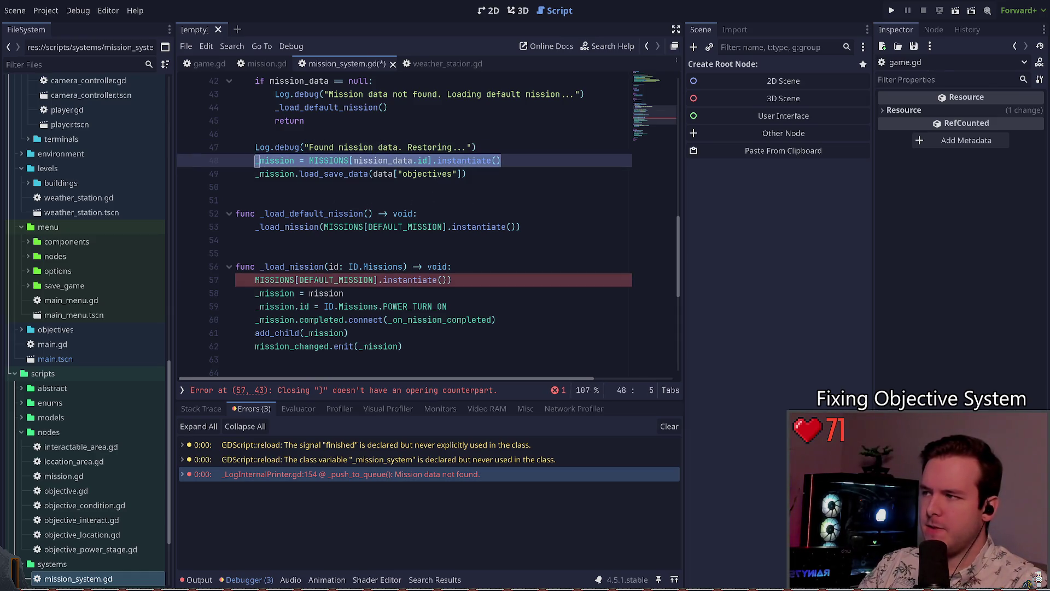
- Delete the stray MISSIONS[DEFAULT_MISSION] line, restore the mission: Mission signature, and save
mouse_move(430, 351)
left_mouse_down()
mouse_move(235, 267)
mouse_move(235, 255)
left_mouse_up()
scroll(328, 219, "up", 2)
double_click(300, 121)
scroll(302, 133, "down", 3)
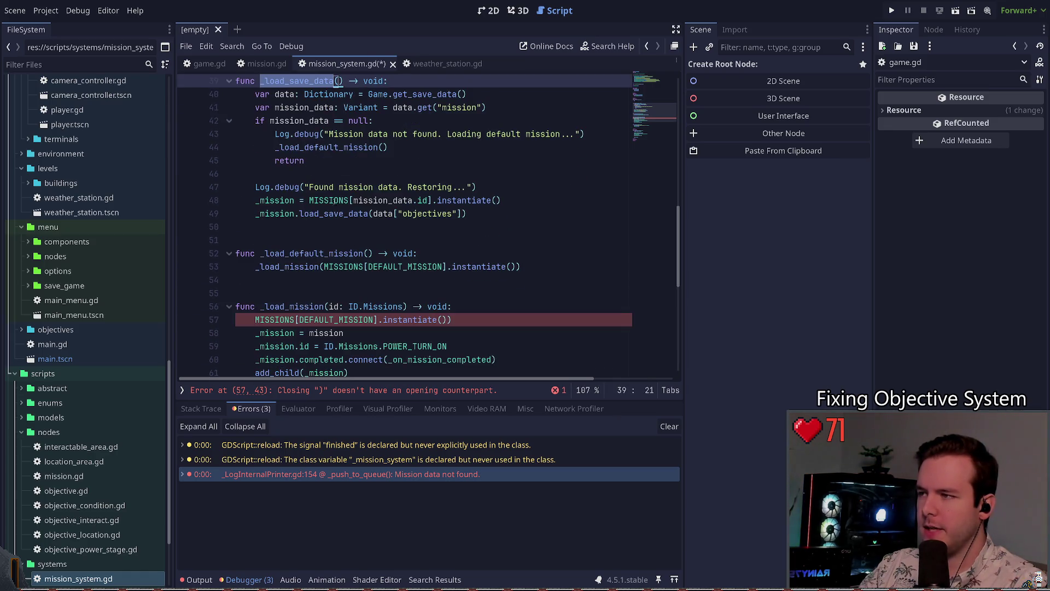
mouse_move(405, 307)
left_mouse_down()
mouse_move(205, 240)
mouse_move(206, 226)
left_mouse_up()
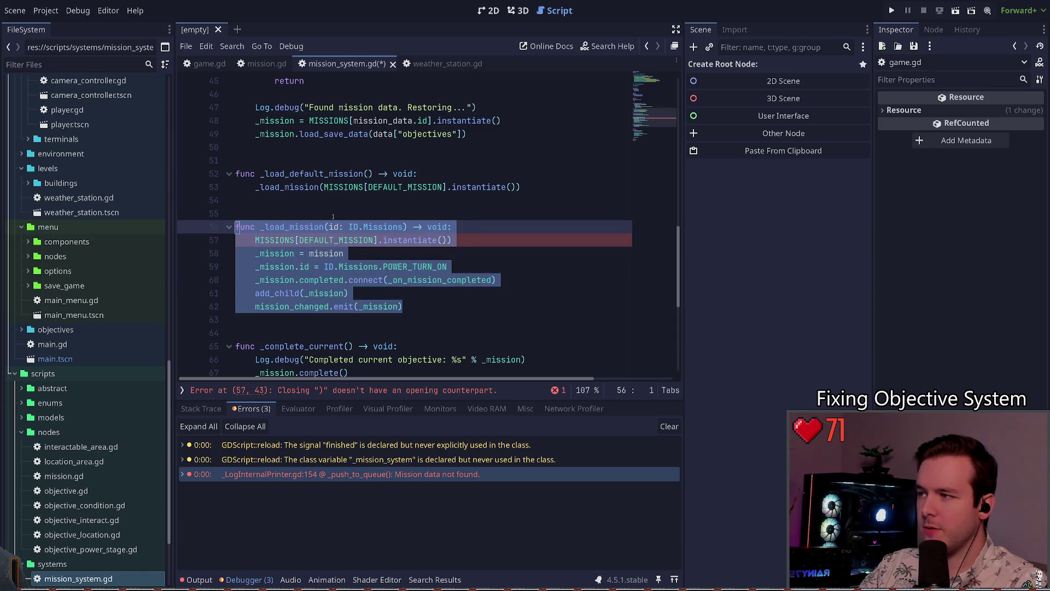
key("Up")
scroll(361, 243, "up", 1)
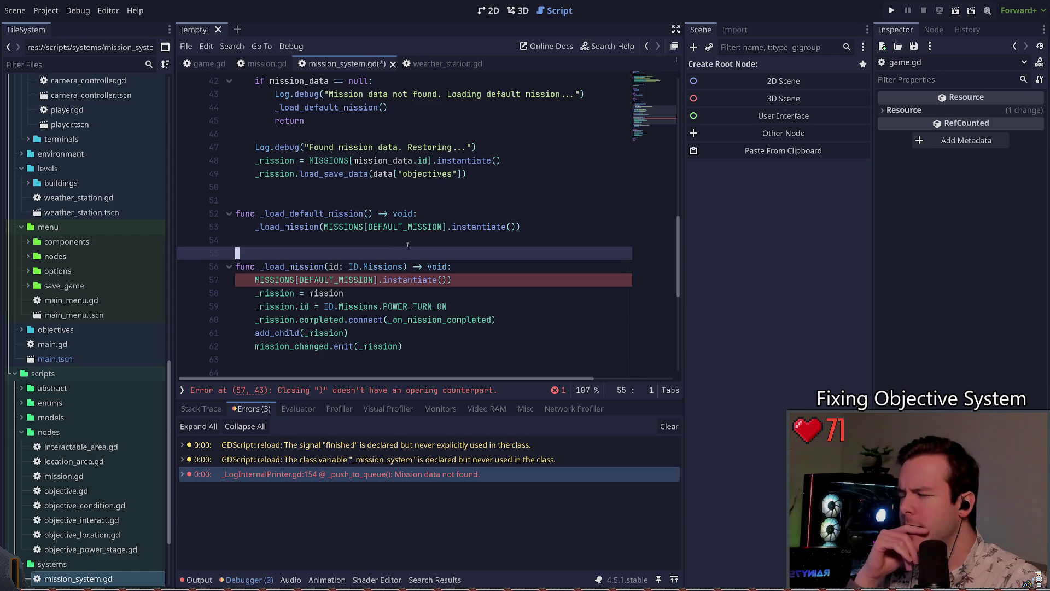
key("Down")
key("Down")
key("ctrl+shift+k")
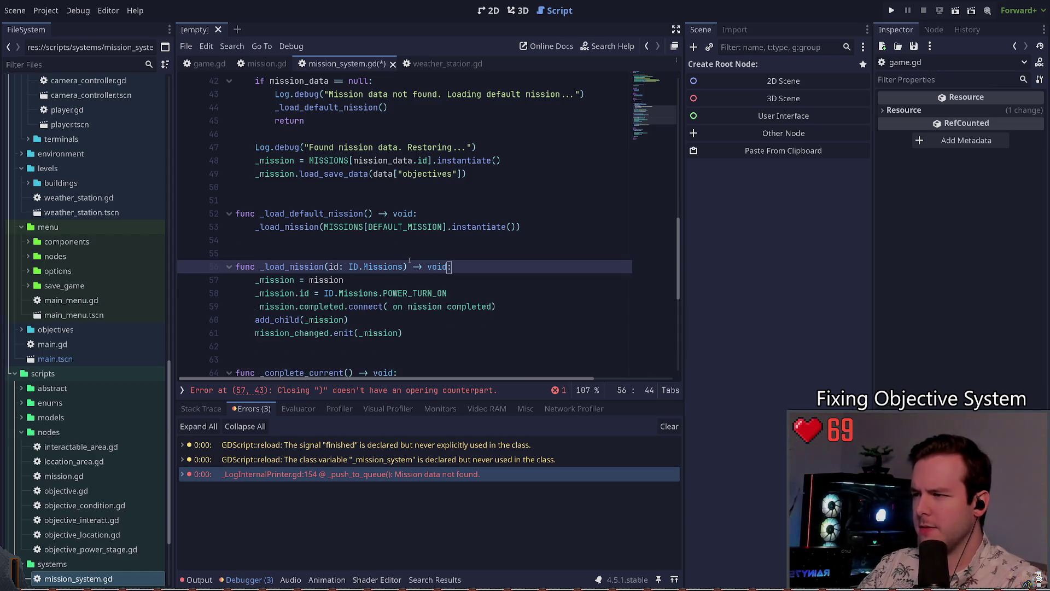
key("ctrl+z")
key("ctrl+z")
key("ctrl+z")
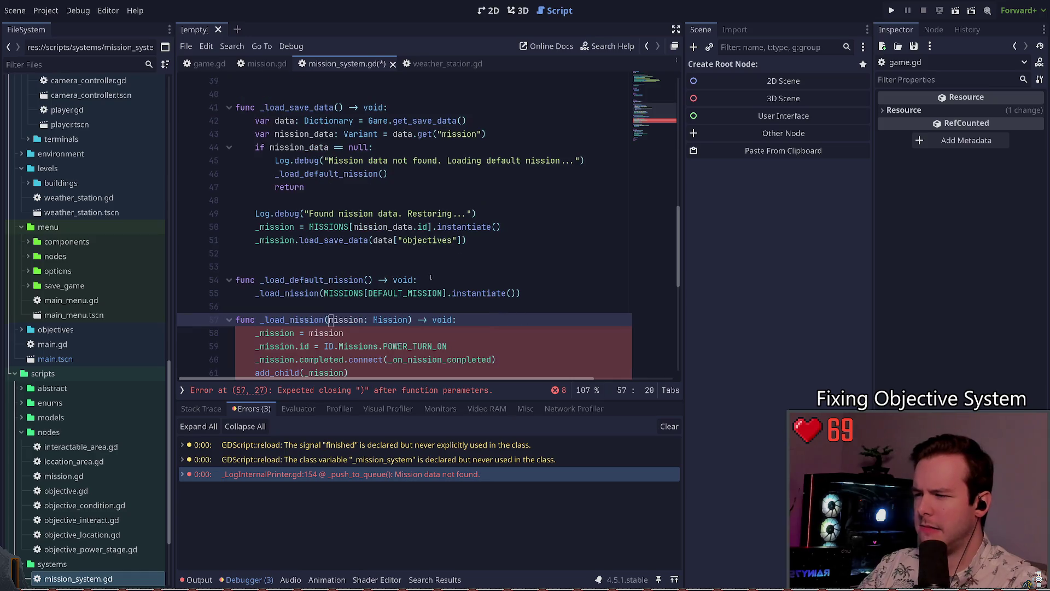
key("ctrl+shift+z")
key("ctrl+shift+z")
key("ctrl+s")
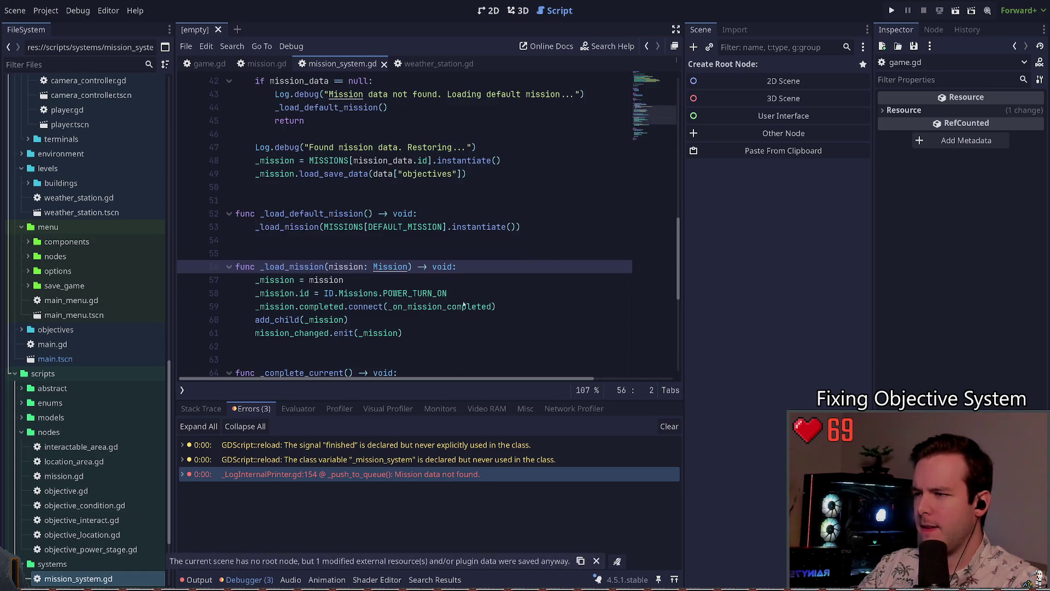
scroll(389, 274, "down", 2)
scroll(339, 261, "up", 4)
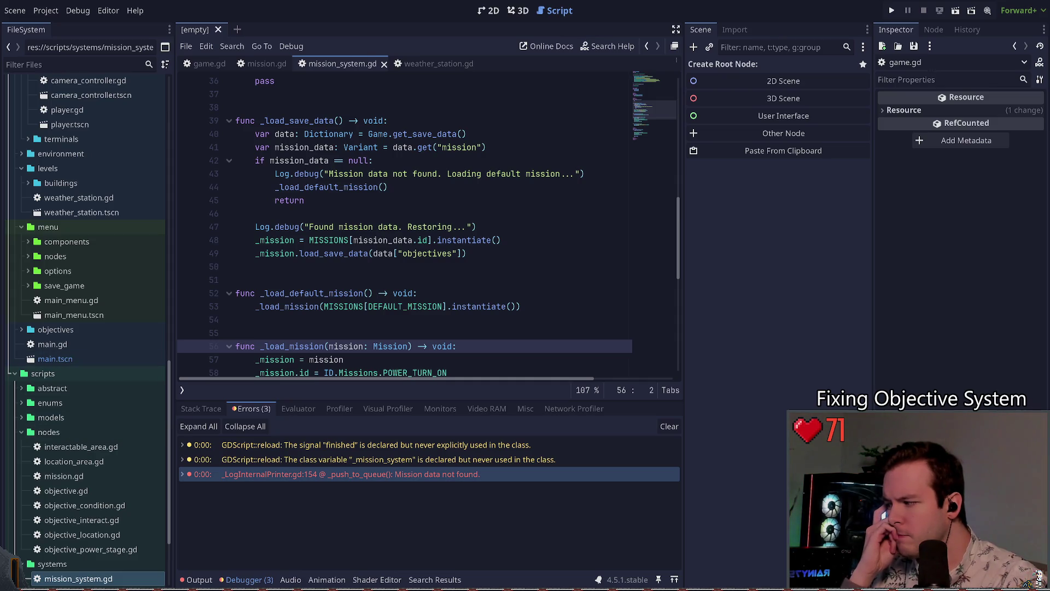
left_click(355, 280)
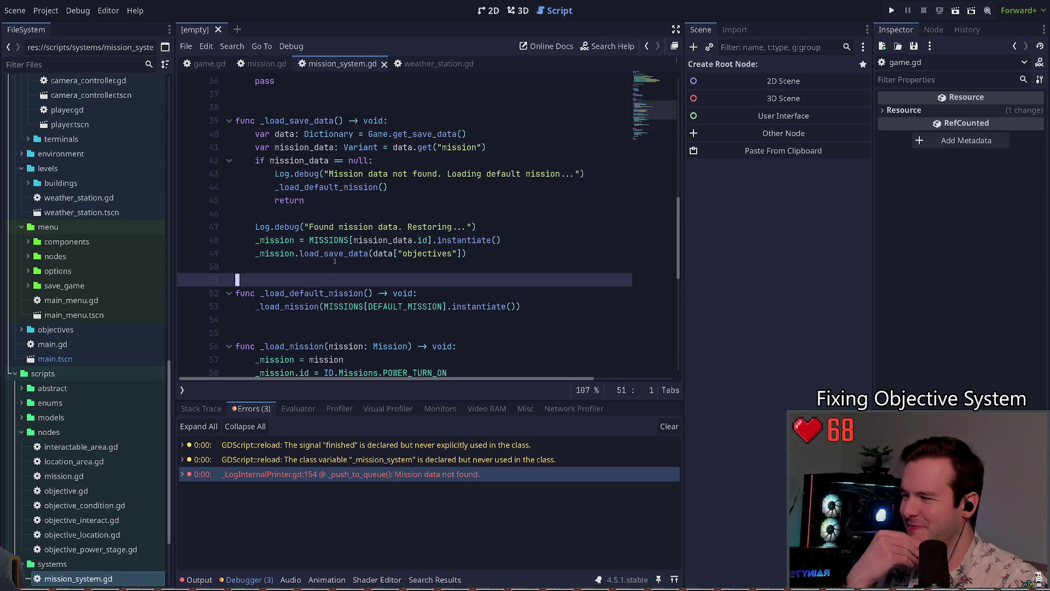
left_click(275, 261)
scroll(354, 189, "down", 2)
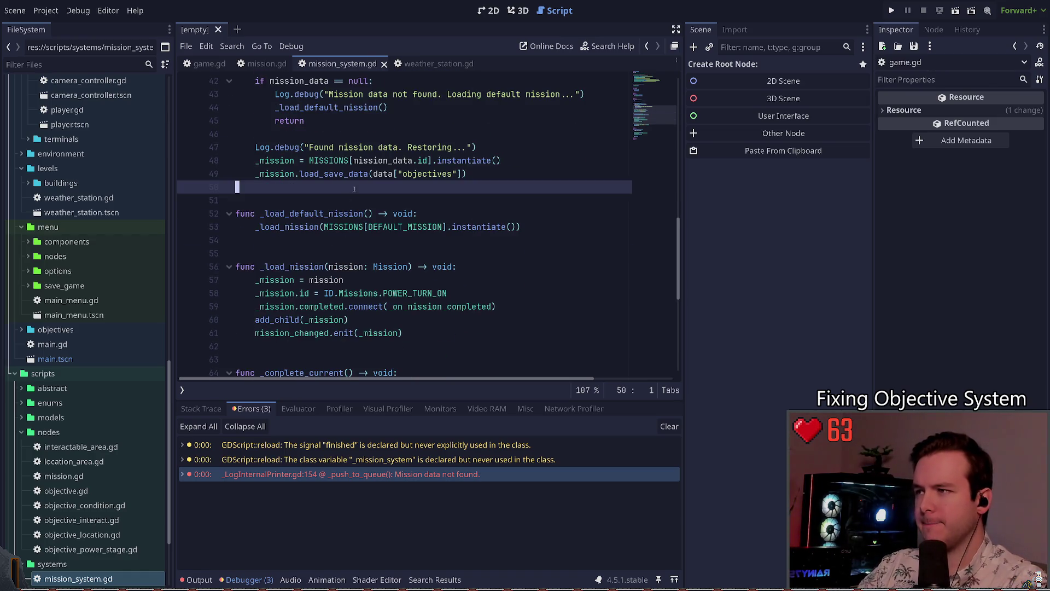
left_click(515, 153)
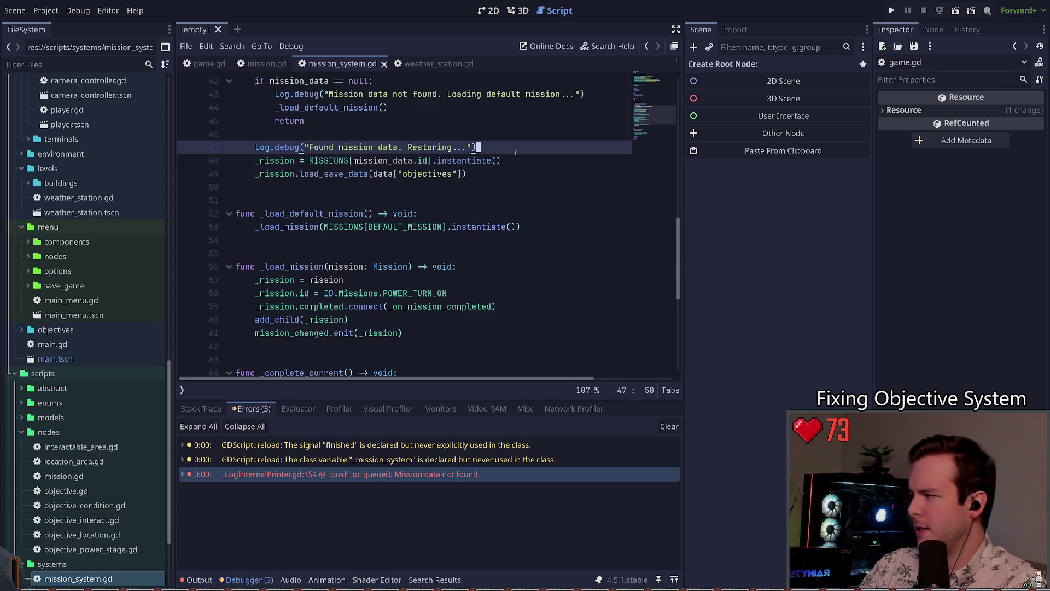
left_click(235, 187)
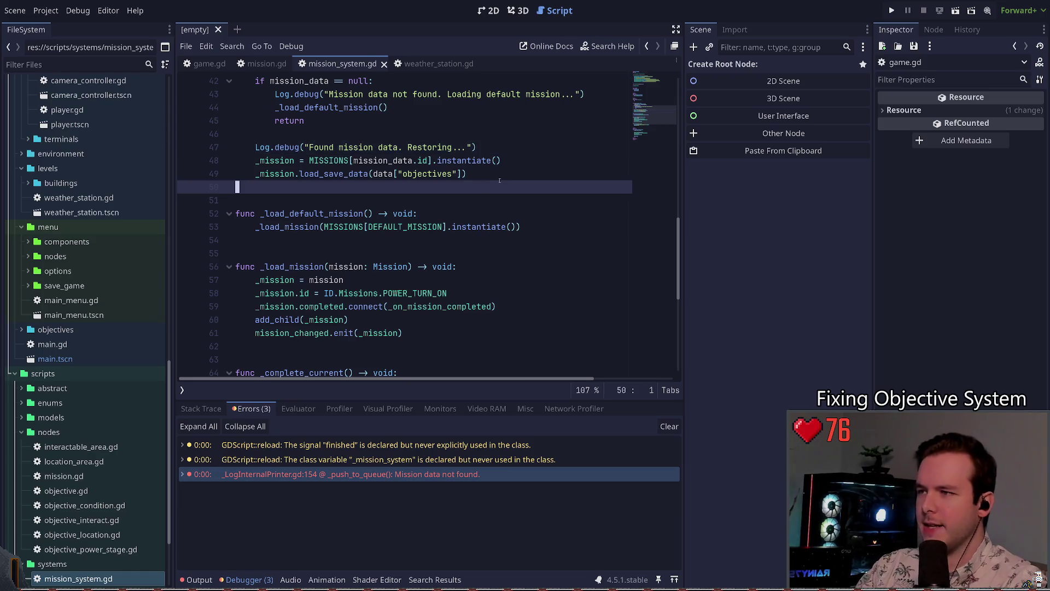
left_click(355, 173)
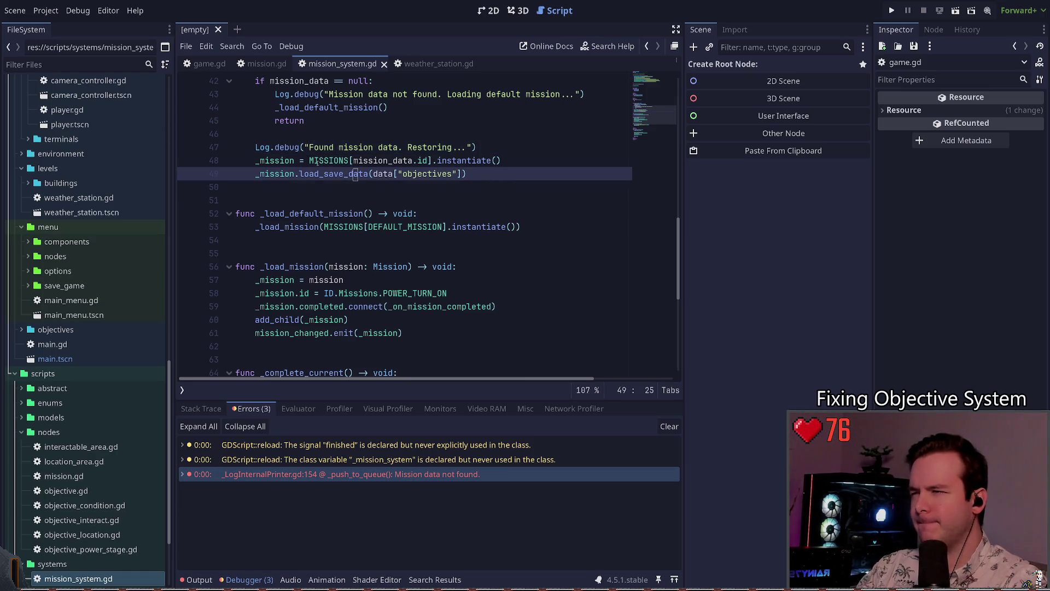
left_click_drag(352, 160, 504, 160)
left_click(488, 147)
scroll(493, 207, "up", 3)
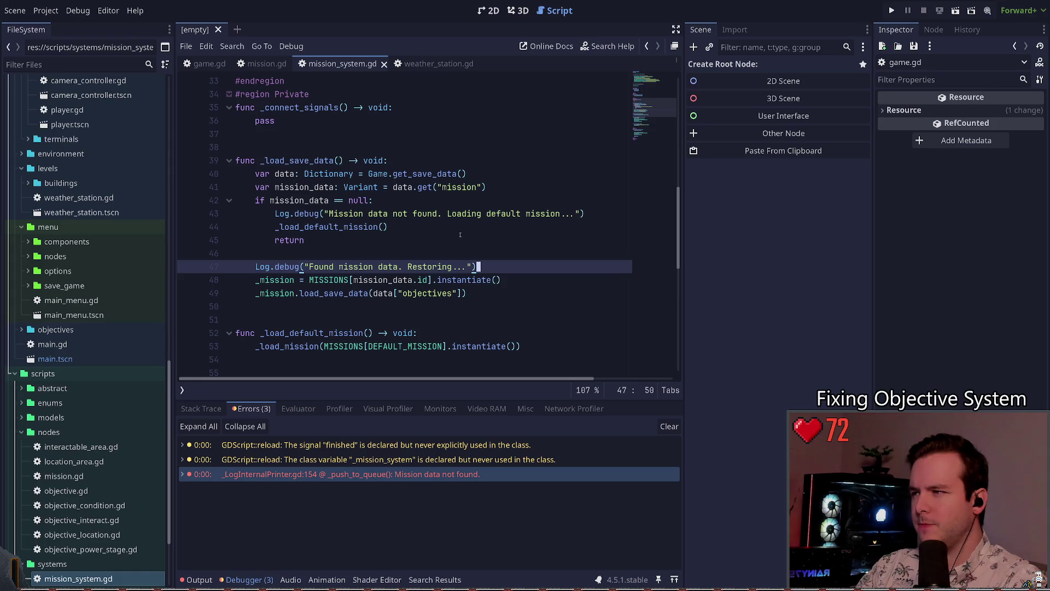
scroll(473, 236, "down", 2)
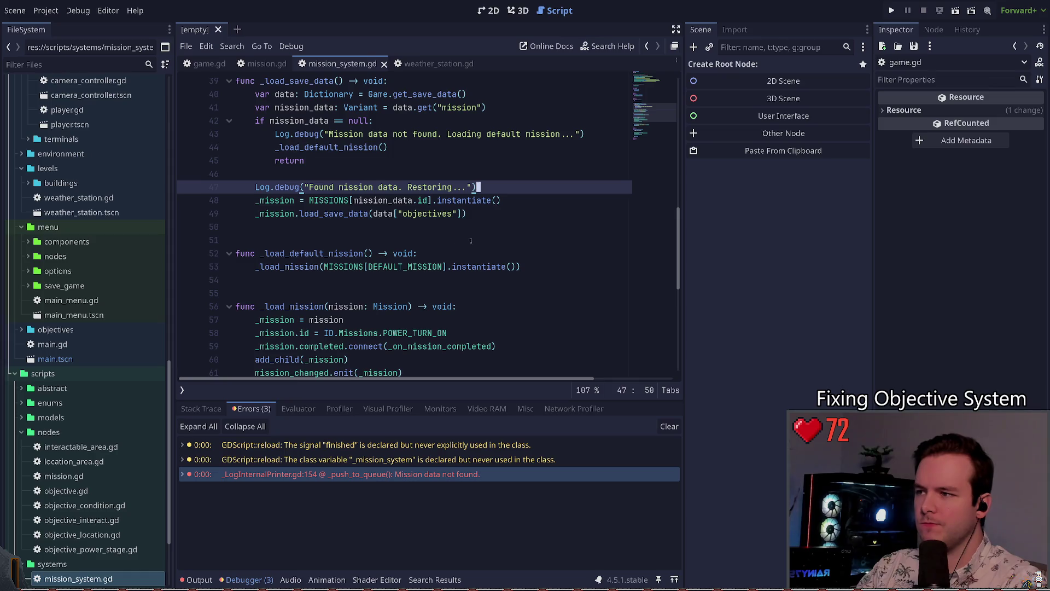
scroll(383, 251, "up", 1)
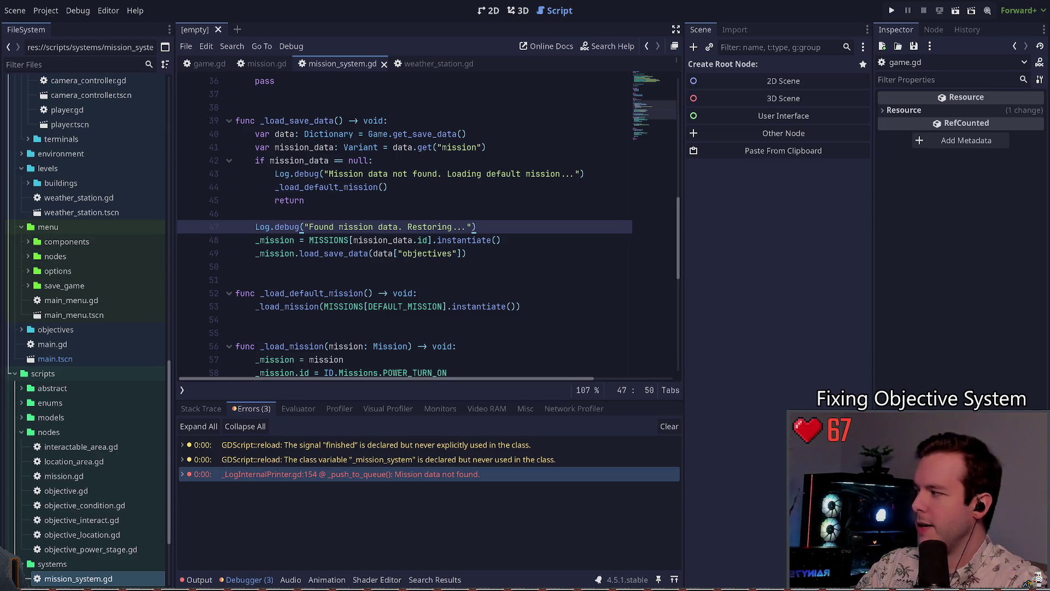
left_click(426, 210)
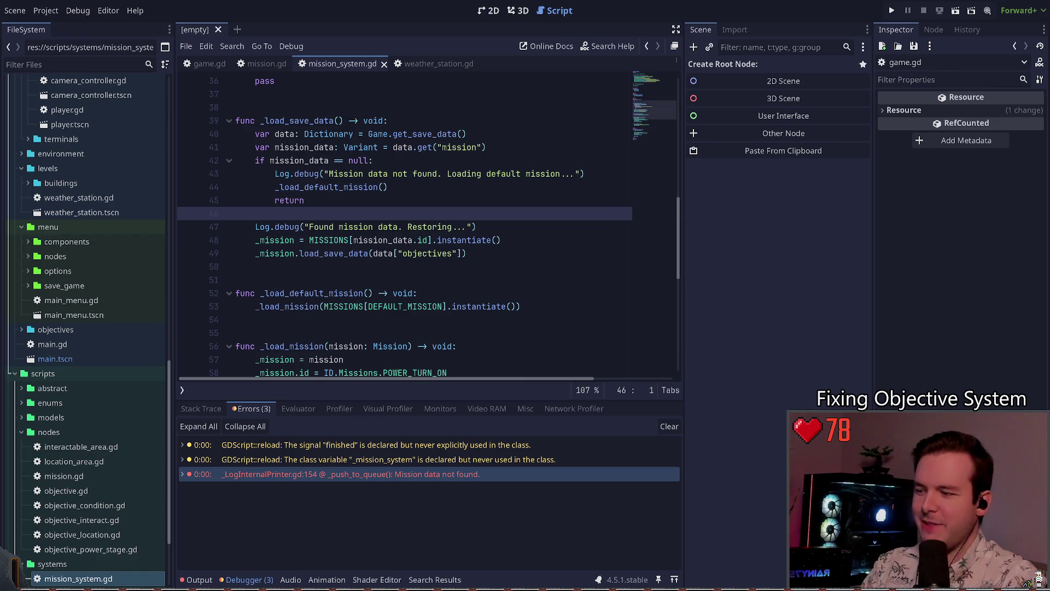
left_click(555, 192)
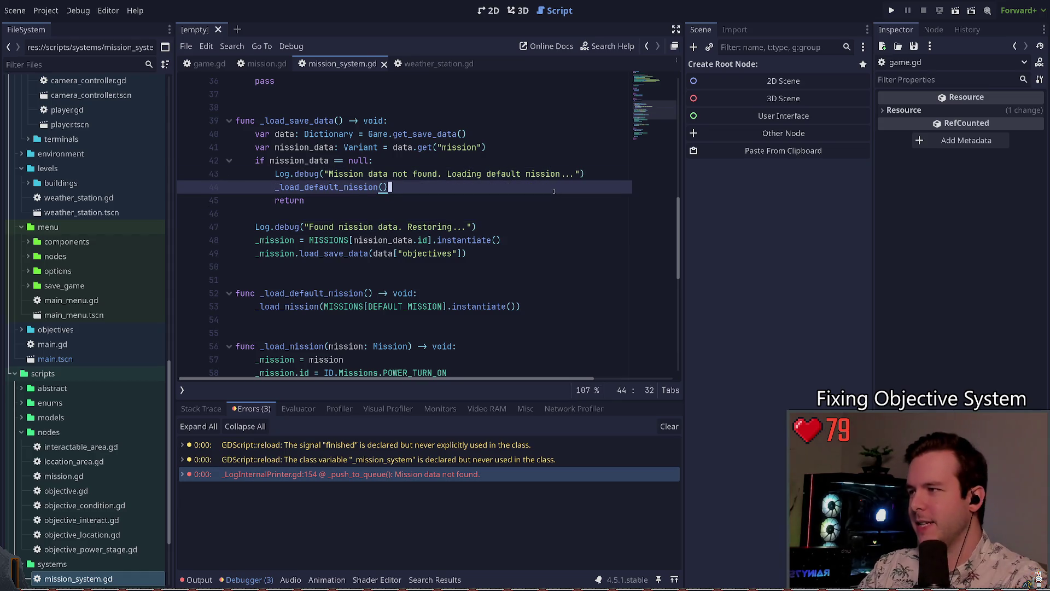
key("Left")
key("Left")
key("Left")
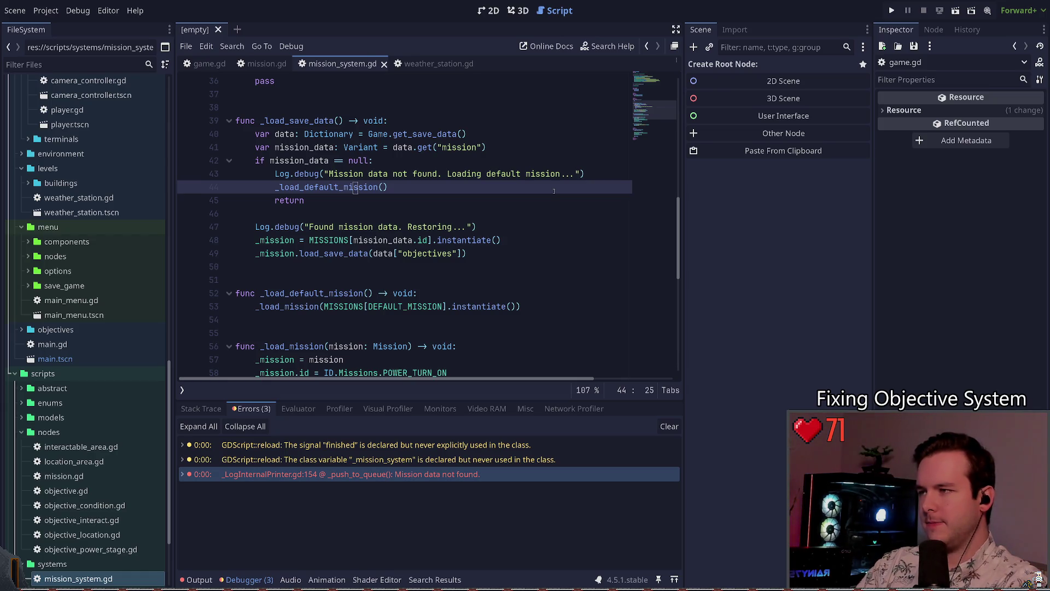
key("Down")
key("Down")
key("Down")
key("ctrl+Left")
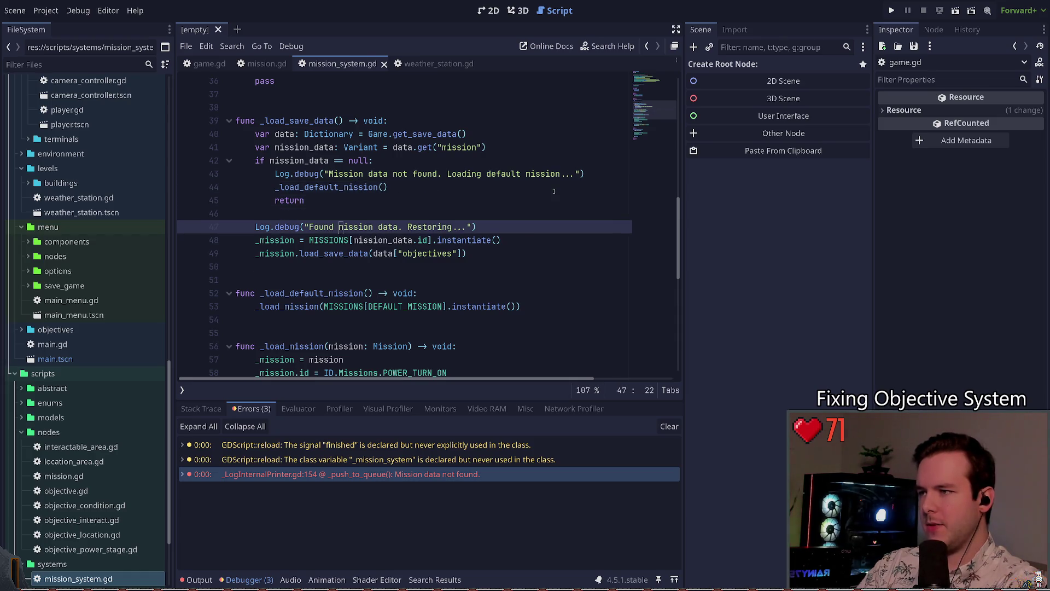
key("Down")
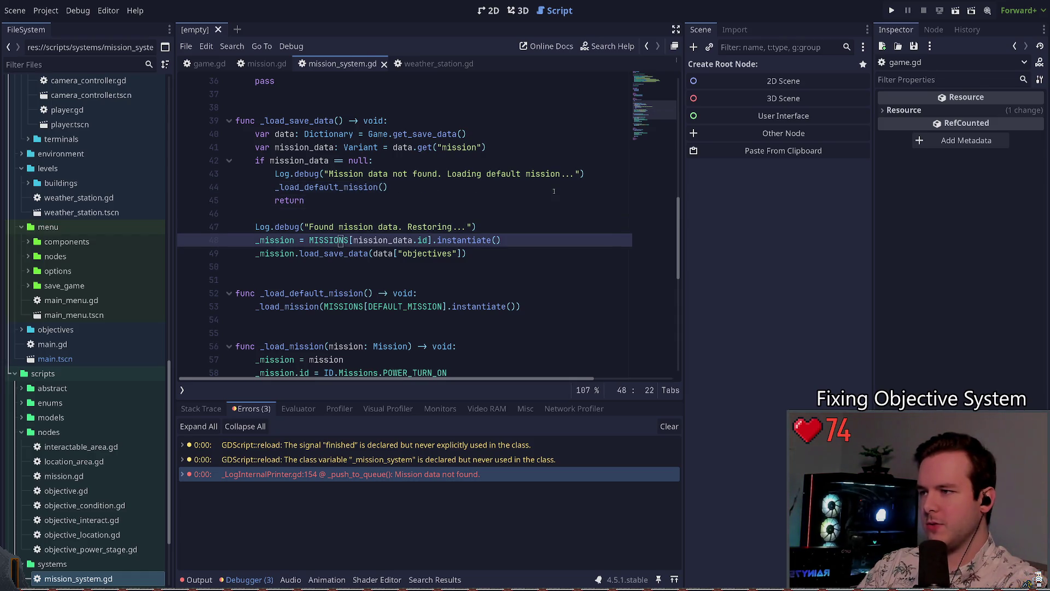
key("Right")
key("Right")
key("Right")
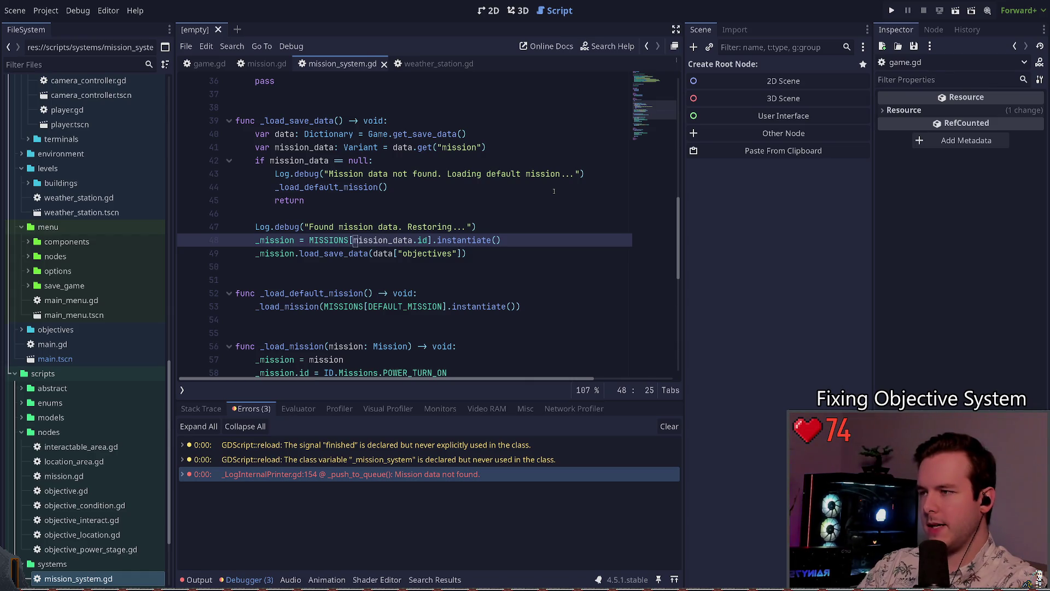